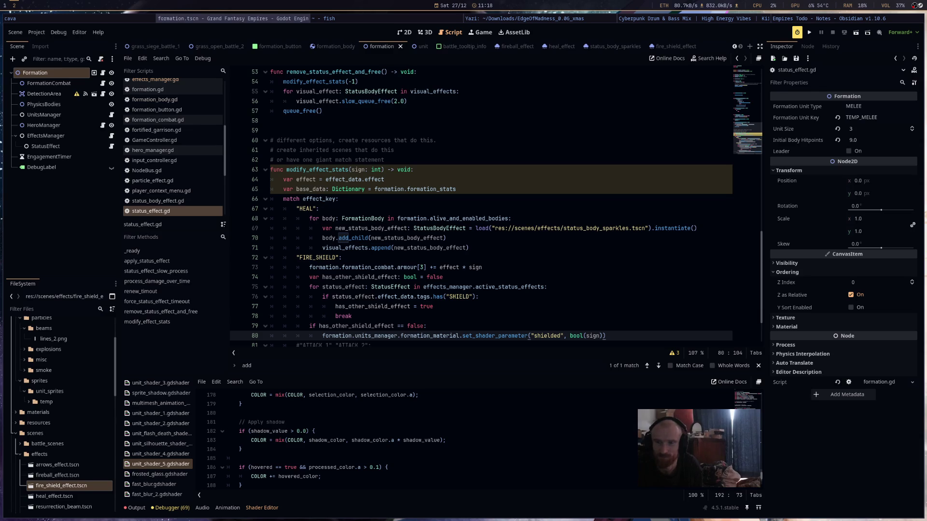
- Change bool(sign) to bool(sign+1) on line 80 of status_effect.gd
{"action": "triple_click", "coordinate": [599, 334]}
{"action": "key", "text": "shift+Down"}
{"action": "key", "text": "shift+Down"}
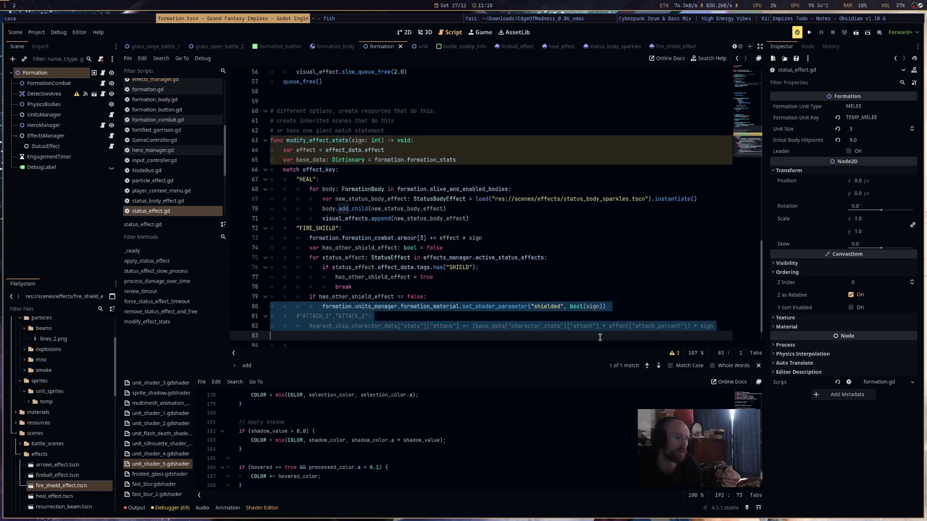
{"action": "left_click", "coordinate": [602, 307]}
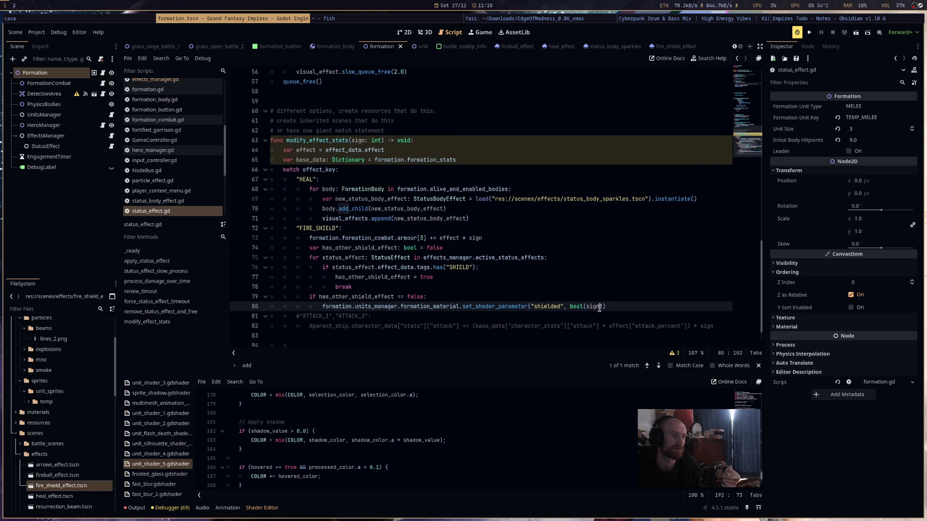
{"action": "type", "text": "+1"}
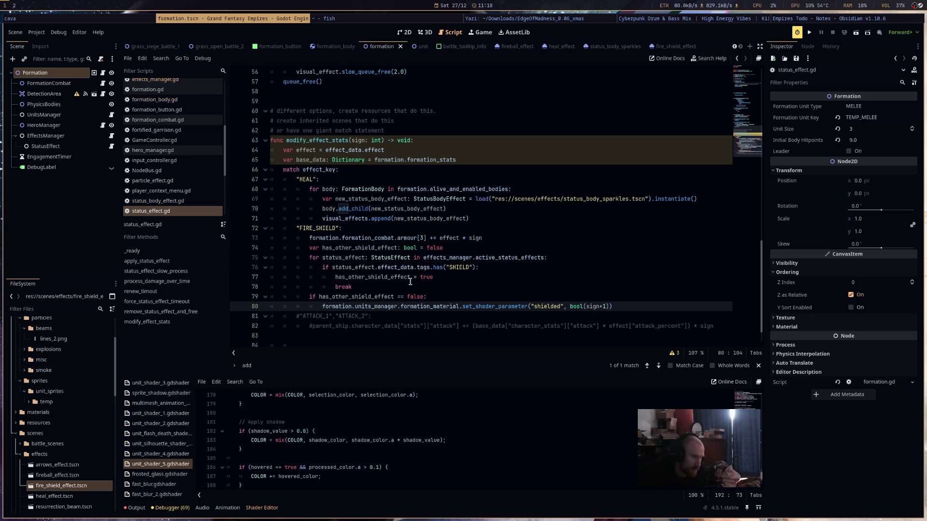
- Duplicate the set_shader_parameter("shielded", bool(sign+1)) line onto a new line 81
{"action": "left_click", "coordinate": [330, 298]}
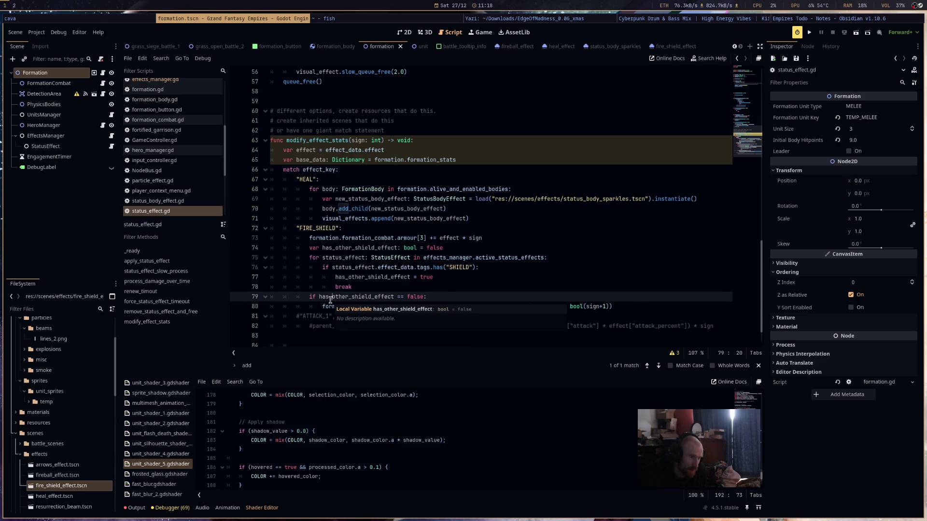
{"action": "left_click", "coordinate": [630, 302]}
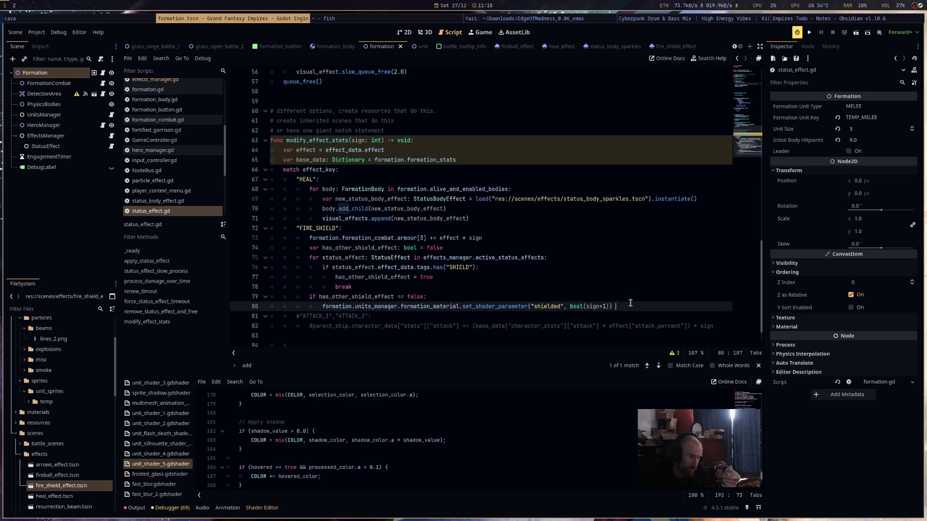
{"action": "key", "text": "ctrl+shift+Left"}
{"action": "key", "text": "ctrl+shift+Left"}
{"action": "key", "text": "ctrl+shift+Left"}
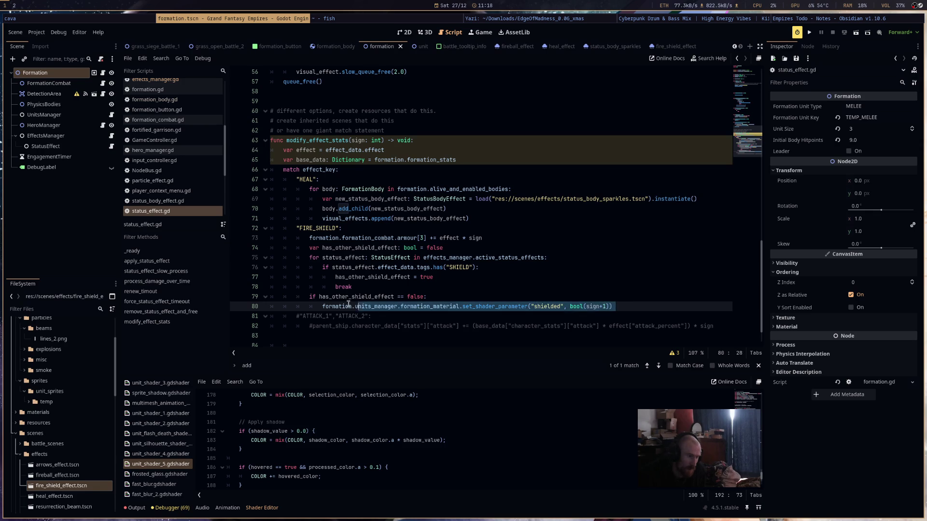
{"action": "left_click", "coordinate": [629, 306]}
{"action": "key", "text": "Return"}
{"action": "type", "text": "formation.units_manager.formation_material.set_shader_parameter(\"shielded\", bool(sign+1))"}
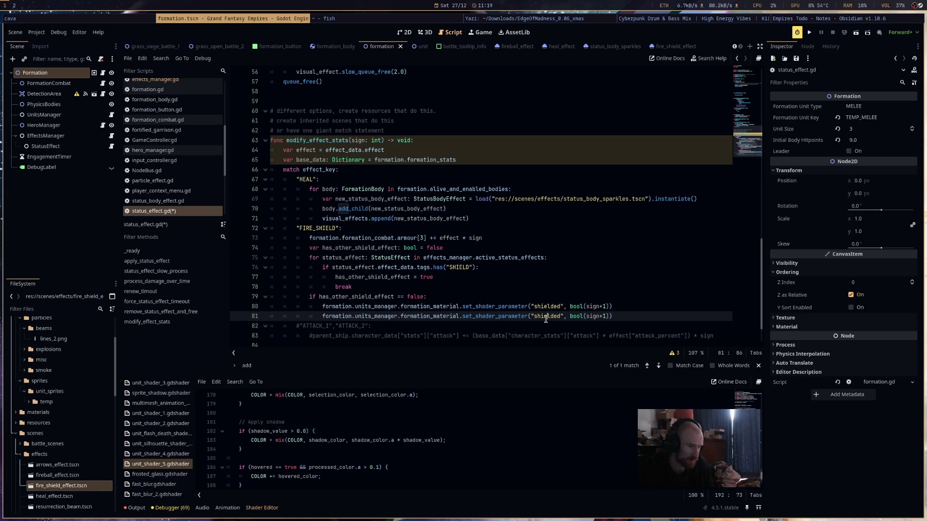
{"action": "double_click", "coordinate": [546, 317]}
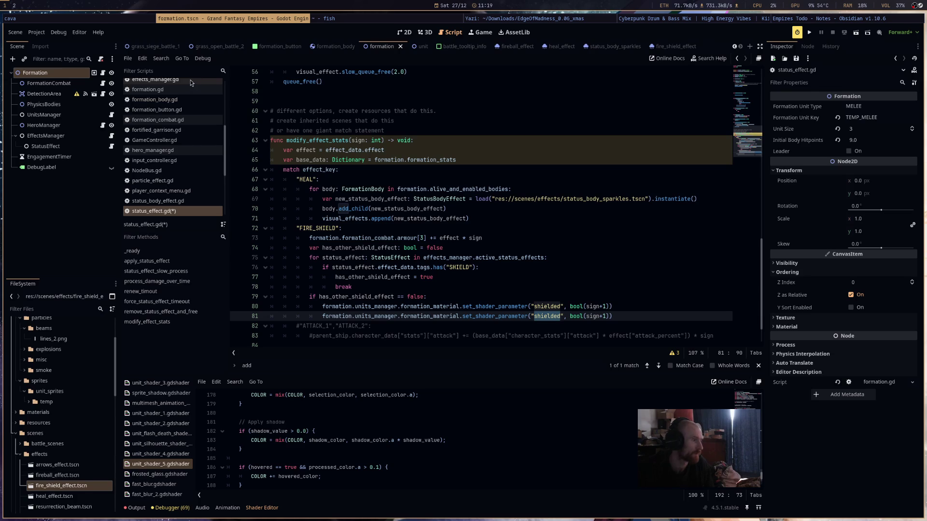
- Make line 81 set "shielded_color" to Color.CRIMSON, then run the project
{"action": "left_click", "coordinate": [416, 47]}
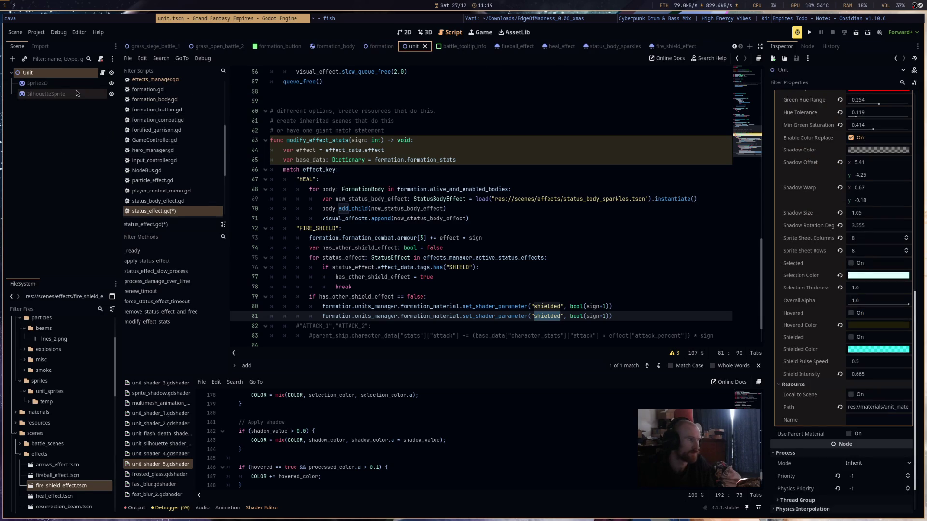
{"action": "scroll", "coordinate": [843, 357], "scroll_direction": "up", "scroll_amount": 2}
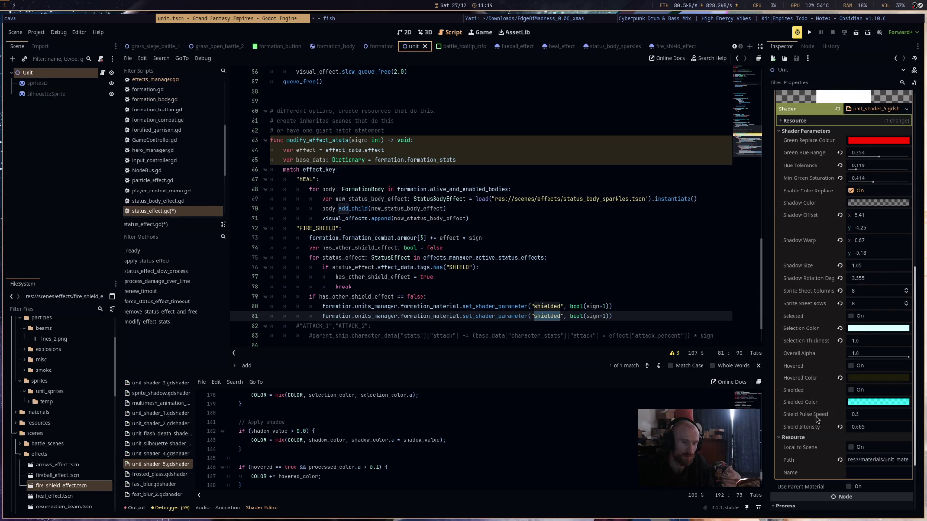
{"action": "double_click", "coordinate": [549, 317]}
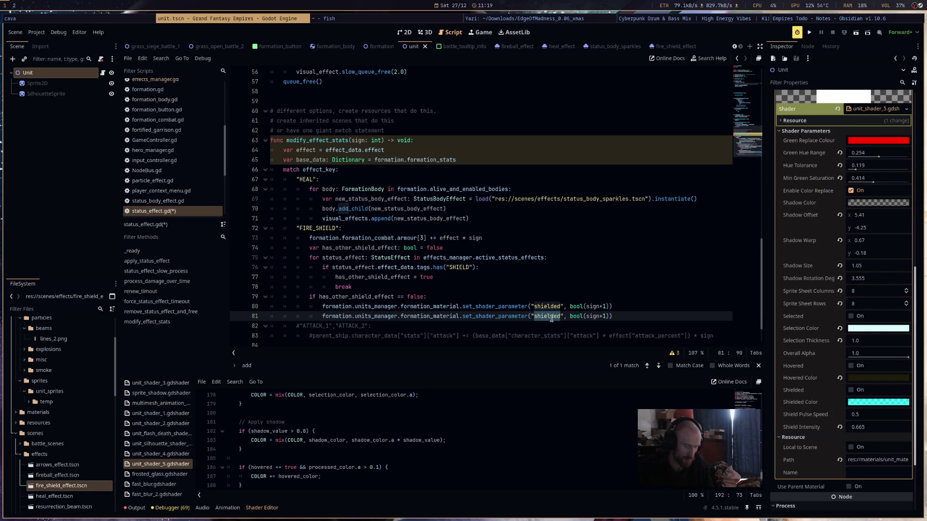
{"action": "type", "text": "shielded_color\""}
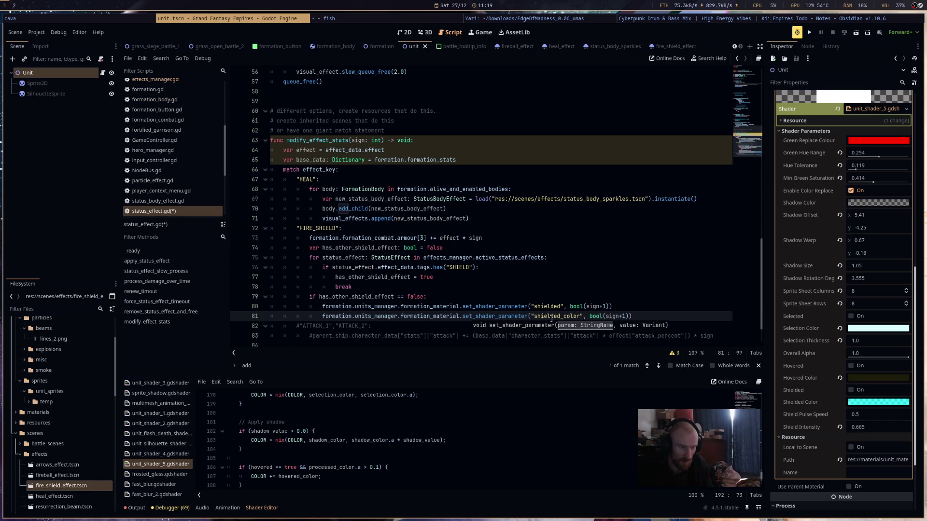
{"action": "key", "text": "BackSpace"}
{"action": "key", "text": "BackSpace"}
{"action": "key", "text": "BackSpace"}
{"action": "type", "text": "Color."}
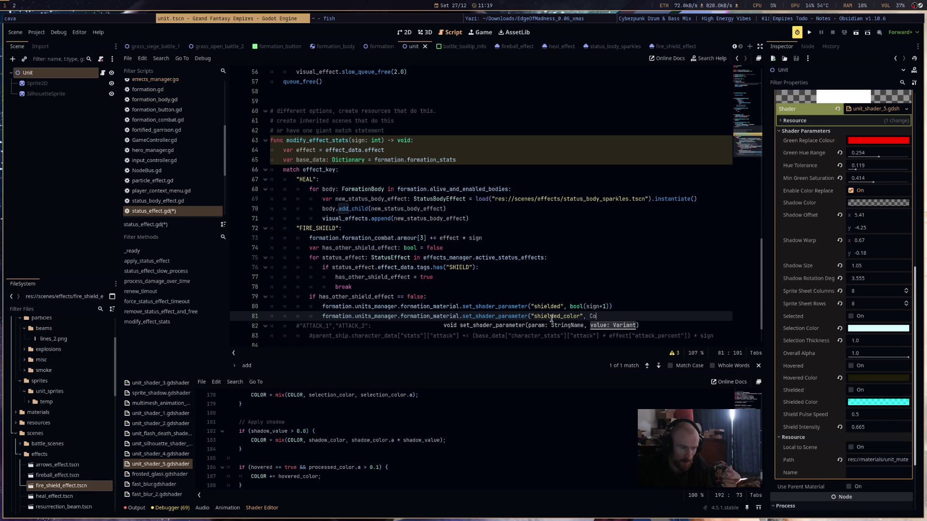
{"action": "type", "text": "CRI"}
{"action": "key", "text": "Return"}
{"action": "type", "text": ")"}
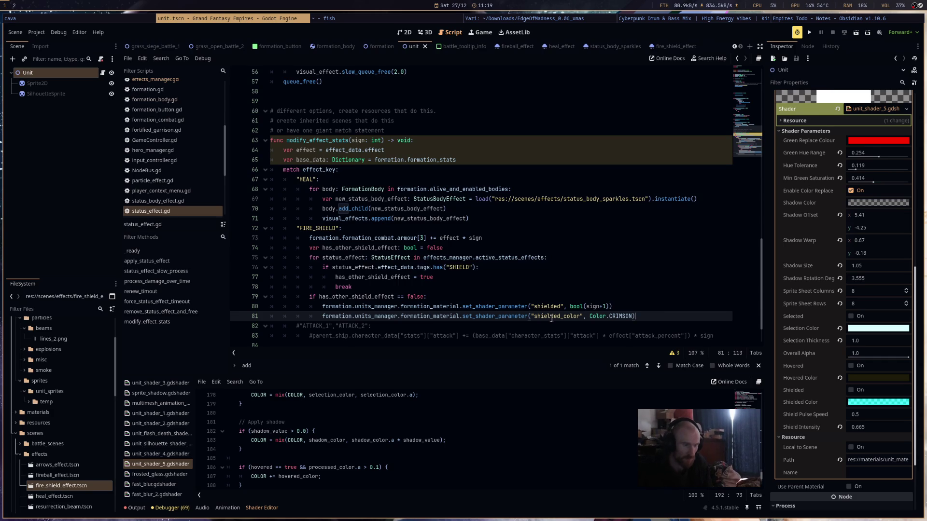
{"action": "left_click", "coordinate": [810, 33]}
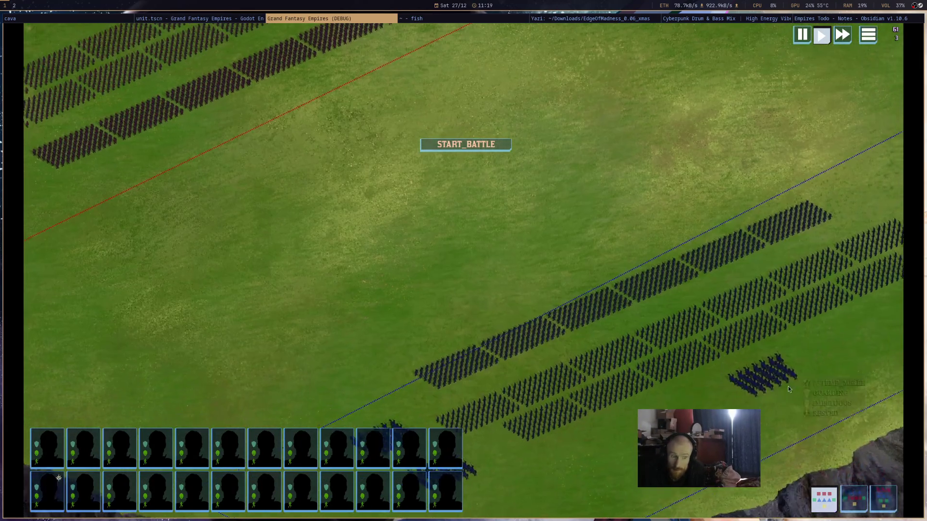
- Cast a fire spell on the blue army's formation and pan around the battlefield
{"action": "left_click", "coordinate": [768, 374]}
{"action": "left_click", "coordinate": [683, 300]}
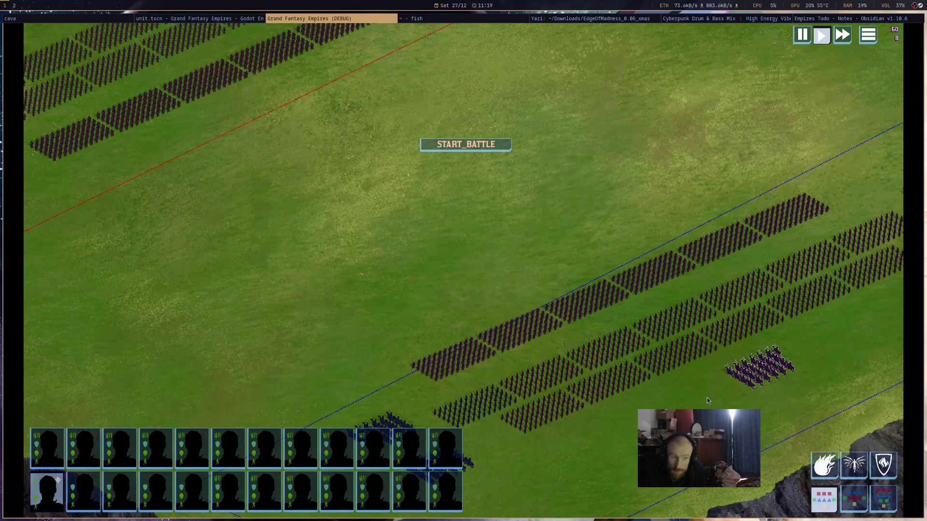
{"action": "mouse_move", "coordinate": [707, 398]}
{"action": "left_mouse_down"}
{"action": "mouse_move", "coordinate": [618, 294]}
{"action": "mouse_move", "coordinate": [604, 225]}
{"action": "left_mouse_up"}
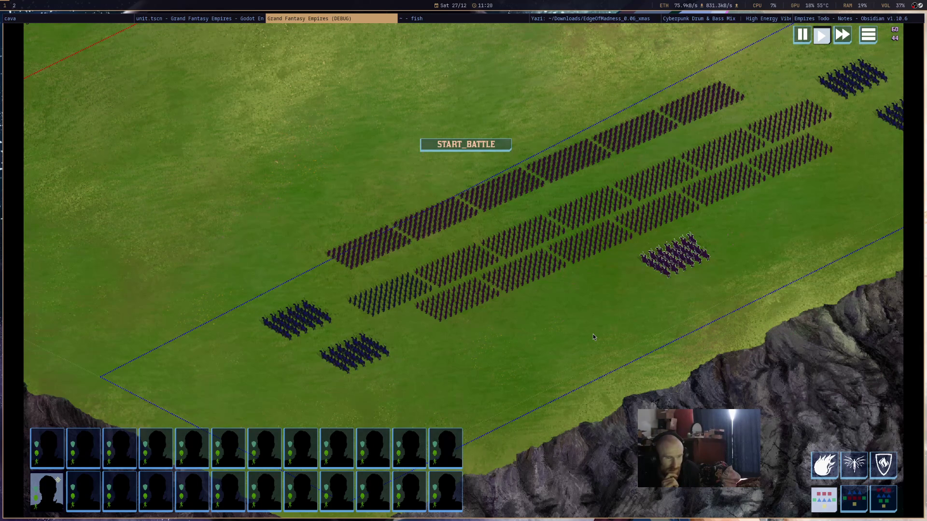
{"action": "scroll", "coordinate": [526, 302], "scroll_direction": "down", "scroll_amount": 5}
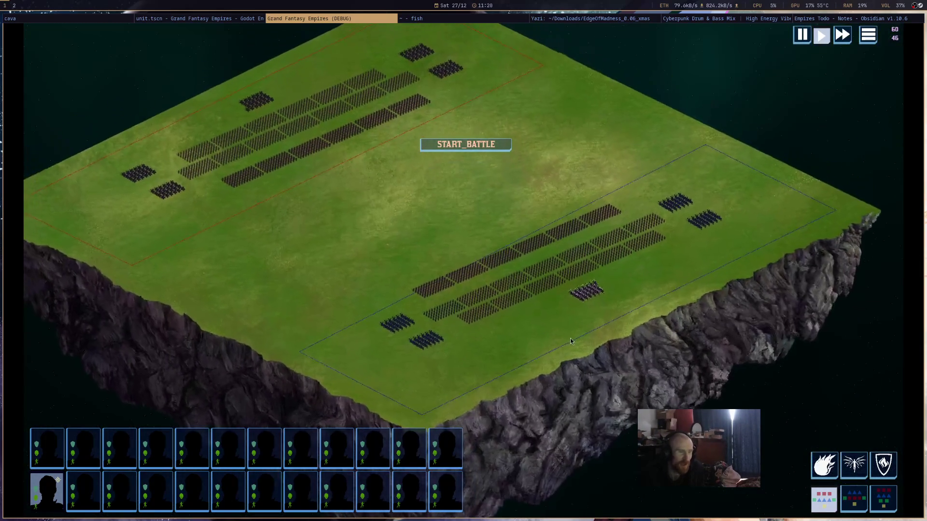
{"action": "scroll", "coordinate": [570, 341], "scroll_direction": "up", "scroll_amount": 6}
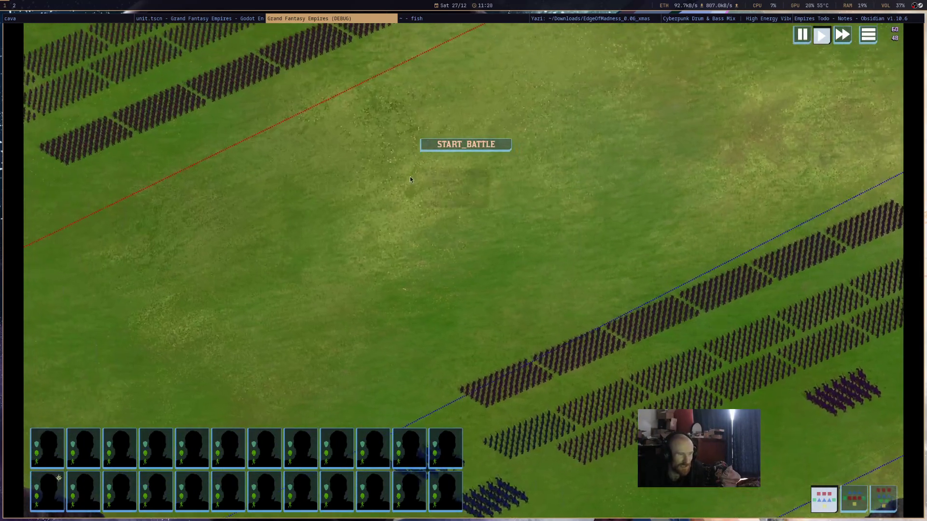
{"action": "scroll", "coordinate": [410, 179], "scroll_direction": "down", "scroll_amount": 5}
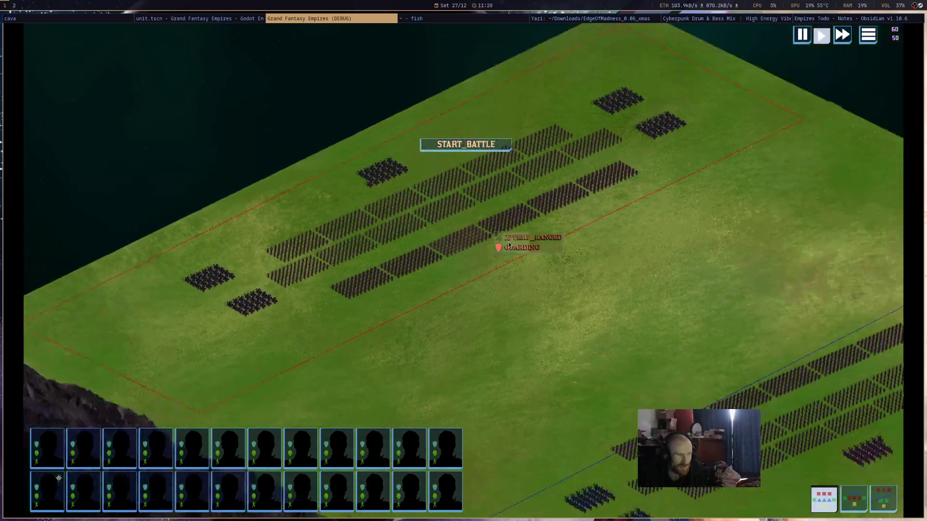
{"action": "left_click_drag", "start_coordinate": [509, 245], "coordinate": [616, 320]}
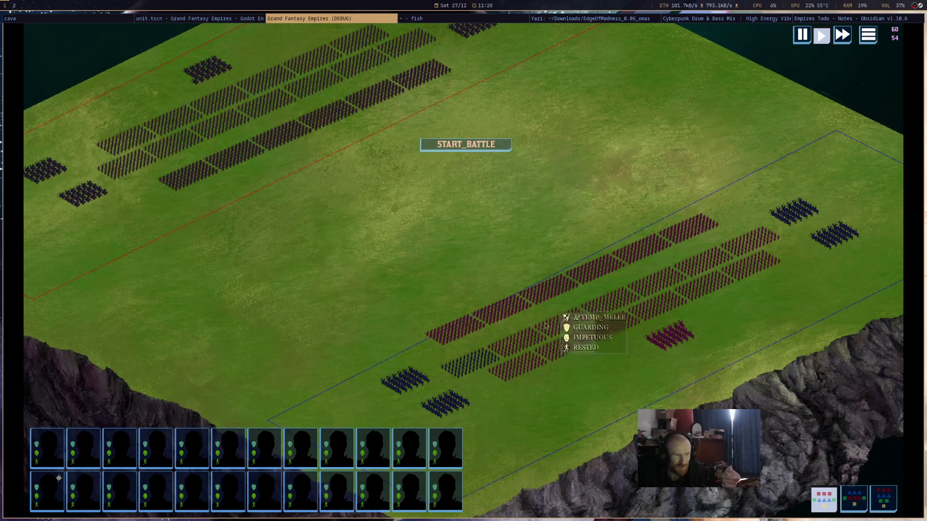
{"action": "left_click", "coordinate": [588, 284]}
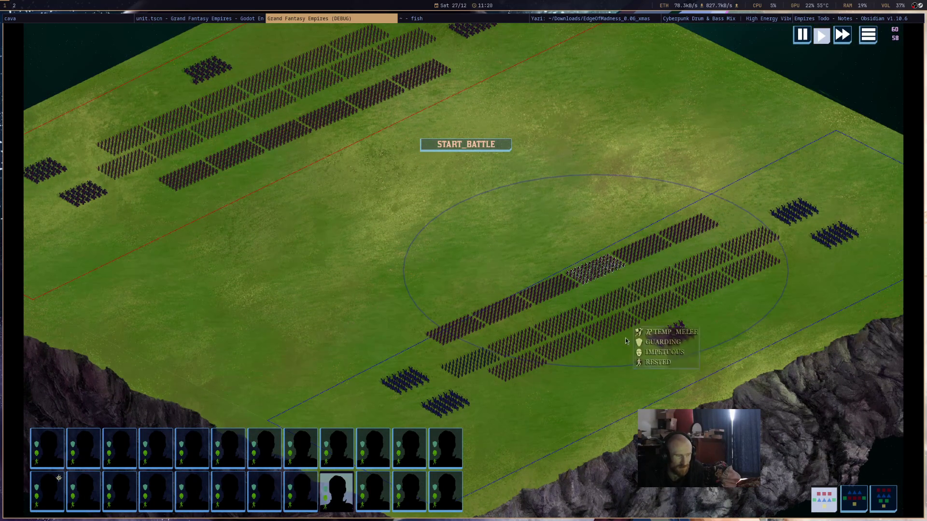
- Cast another fire spell on the tinted formation group, then return to the Godot editor
{"action": "scroll", "coordinate": [627, 342], "scroll_direction": "up", "scroll_amount": 3}
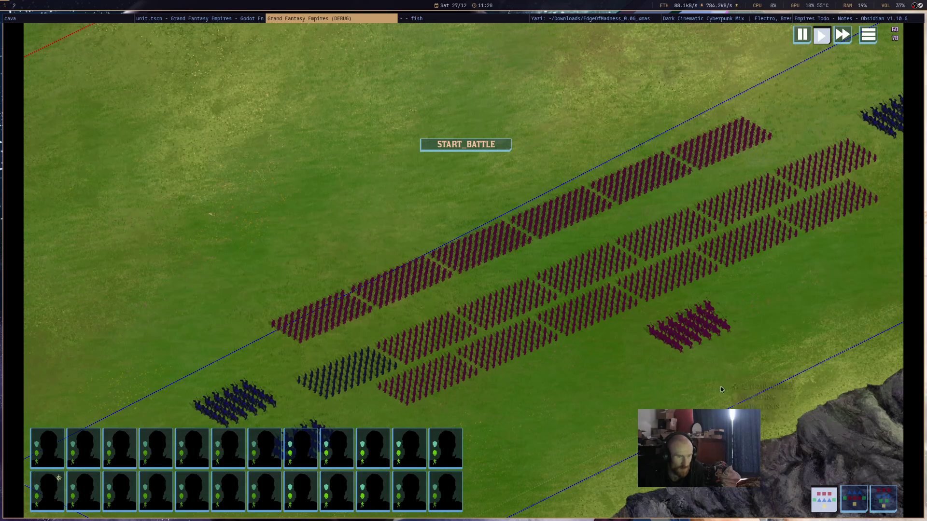
{"action": "left_click", "coordinate": [712, 331]}
{"action": "left_click", "coordinate": [634, 259]}
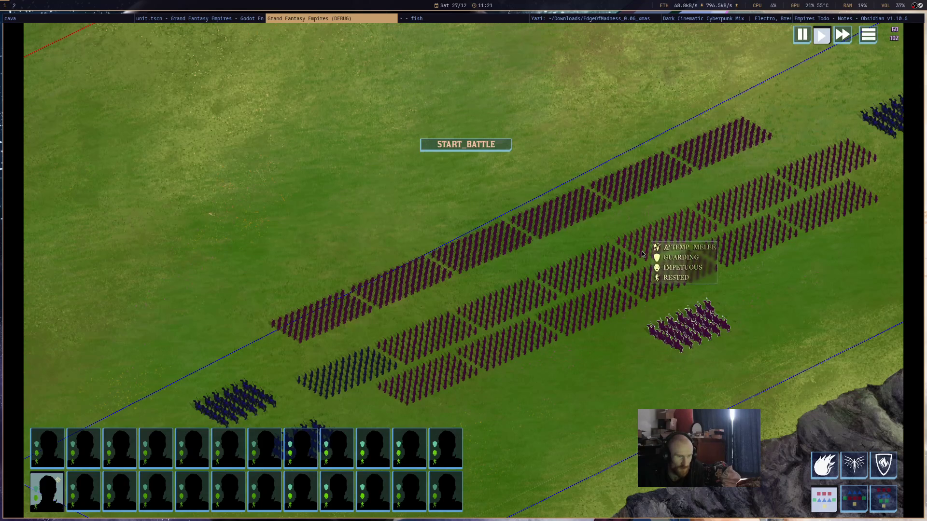
{"action": "left_click", "coordinate": [350, 19]}
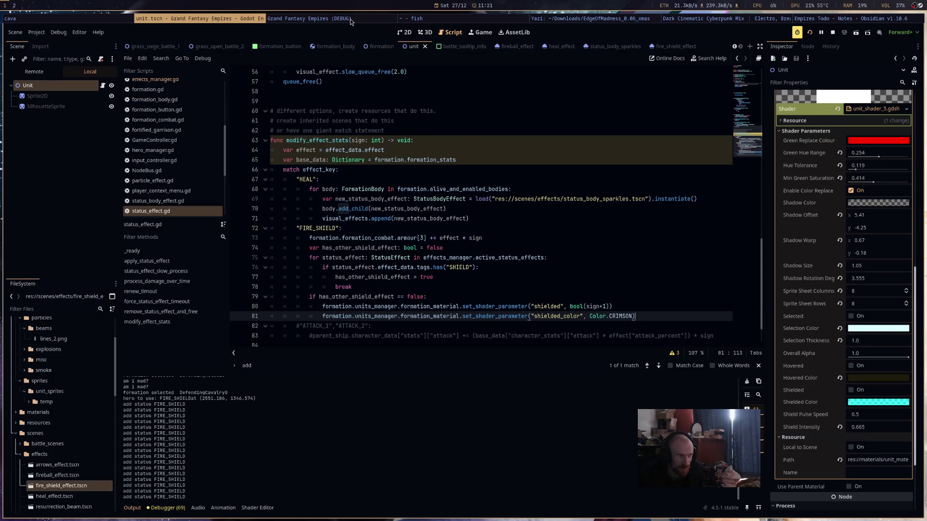
- Append 'and status_effect != self' to the SHIELD check on line 76, save, and restart the game
{"action": "left_click", "coordinate": [470, 131]}
{"action": "scroll", "coordinate": [512, 198], "scroll_direction": "down", "scroll_amount": 1}
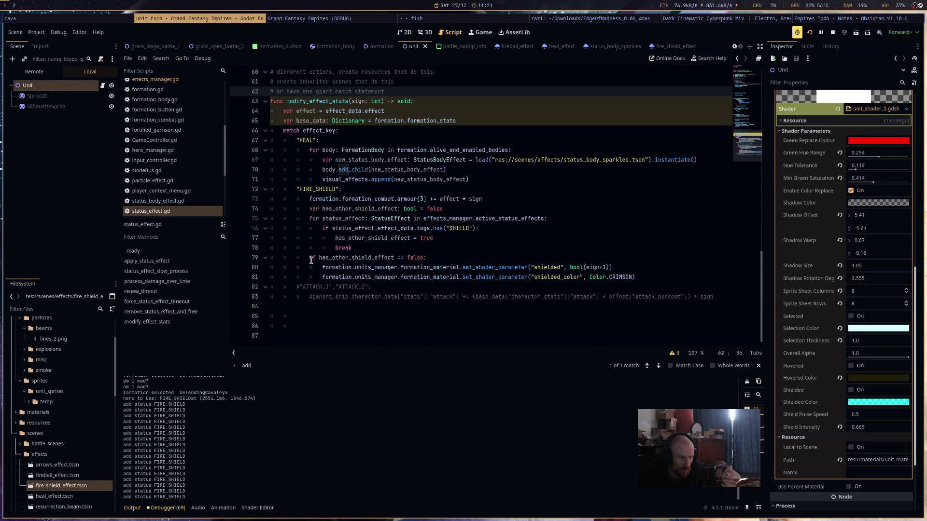
{"action": "left_click", "coordinate": [474, 227]}
{"action": "type", "text": "and st"}
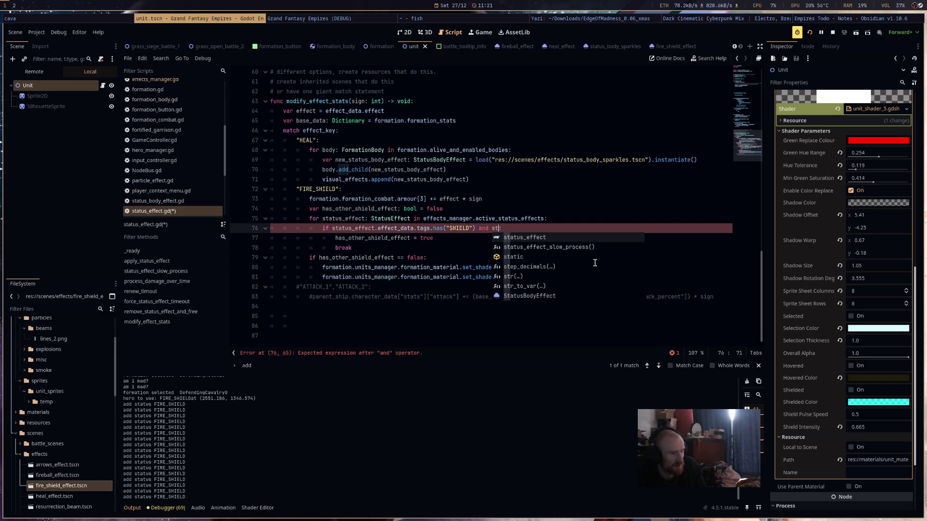
{"action": "key", "text": "Return"}
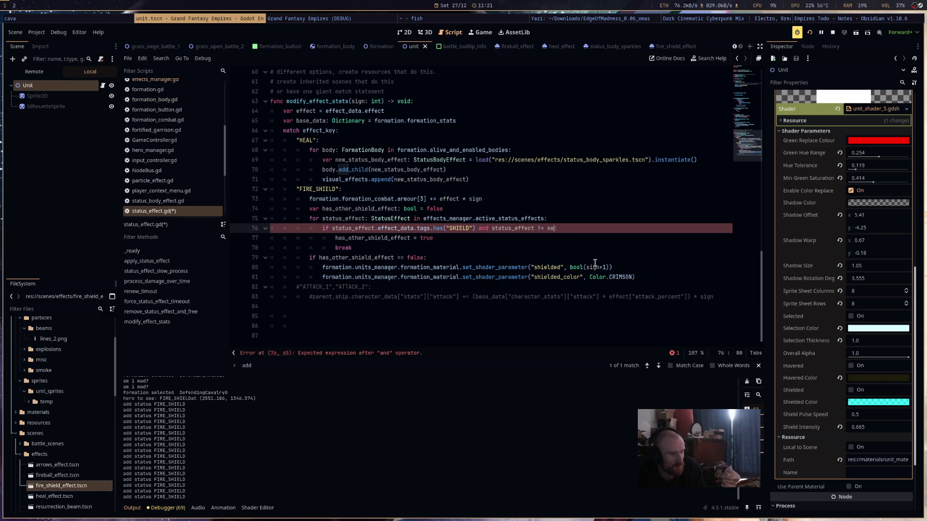
{"action": "key", "text": "ctrl+s"}
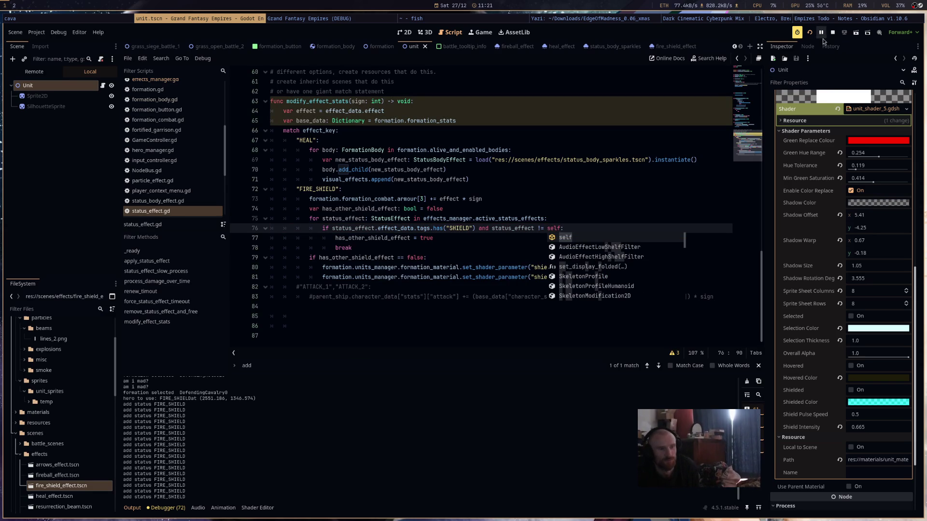
{"action": "left_click", "coordinate": [811, 33]}
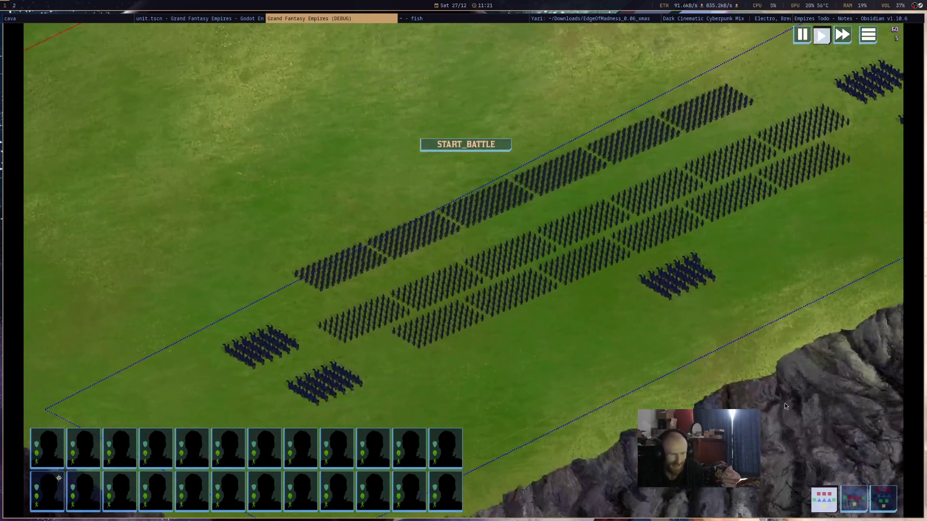
- Cast a fire spell on the blue army's formations, then switch to the terminal
{"action": "left_click", "coordinate": [672, 271]}
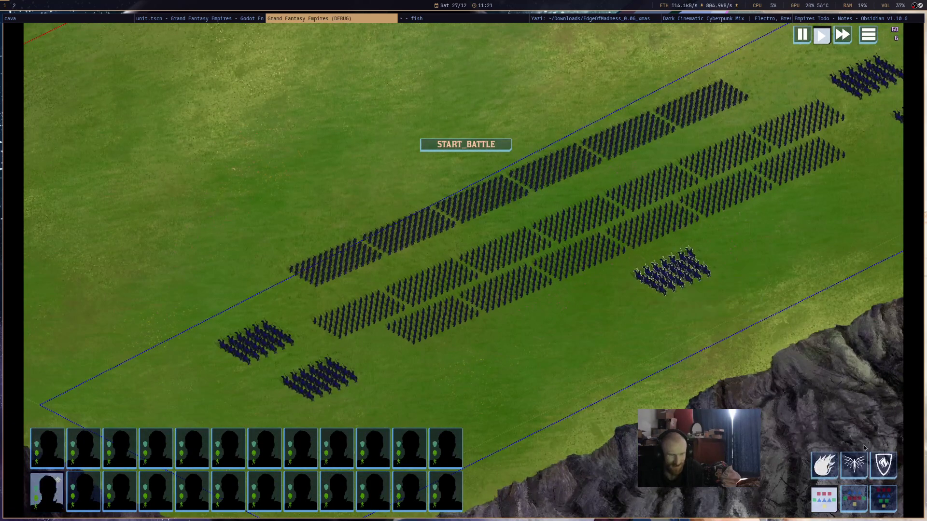
{"action": "left_click", "coordinate": [615, 215]}
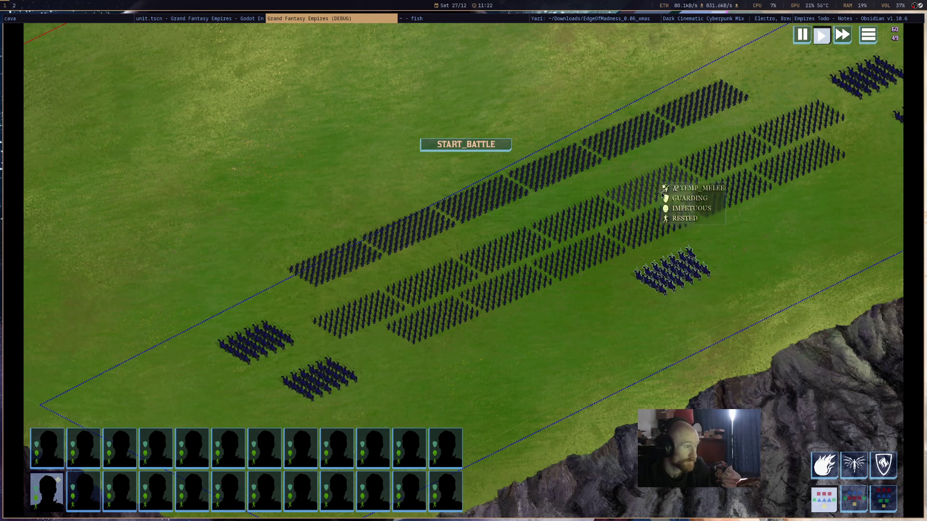
{"action": "left_click", "coordinate": [500, 19]}
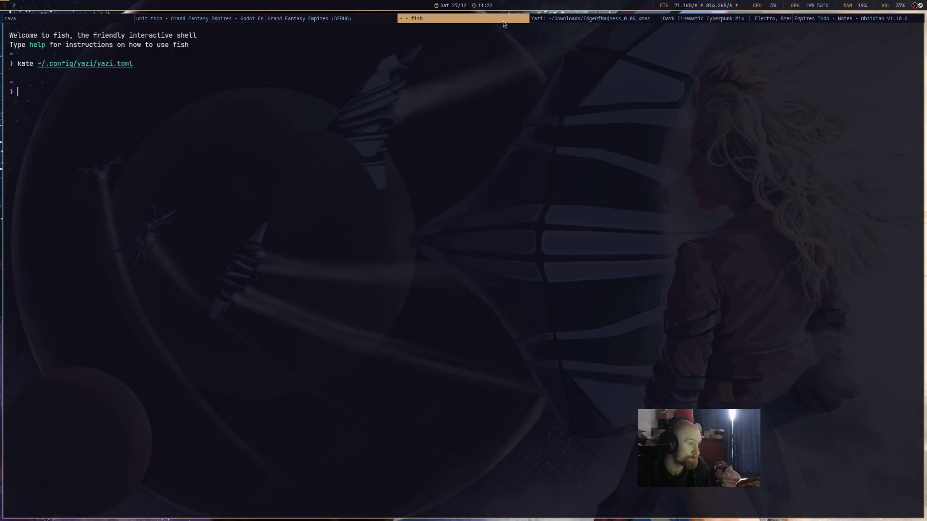
- Copy the StatusBodySparkles root node from the status_body_sparkles scene
{"action": "left_click", "coordinate": [208, 18]}
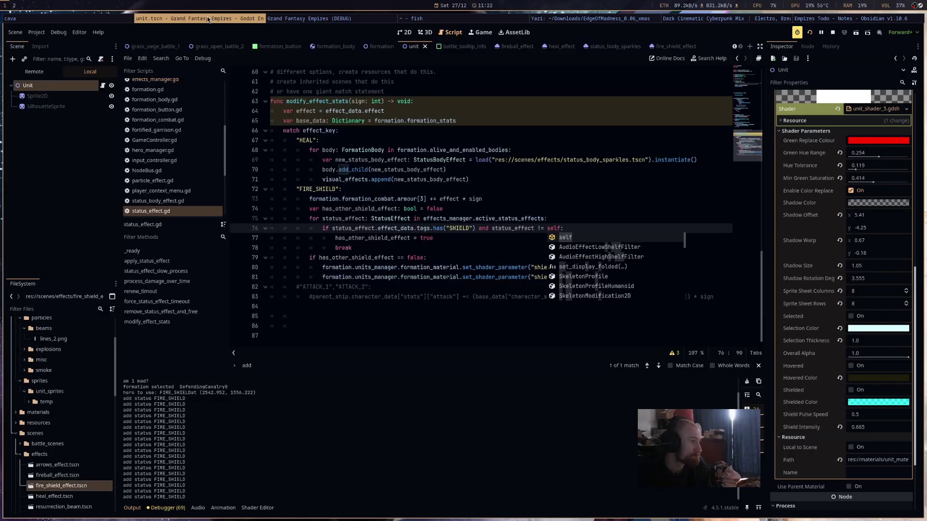
{"action": "left_click", "coordinate": [668, 47]}
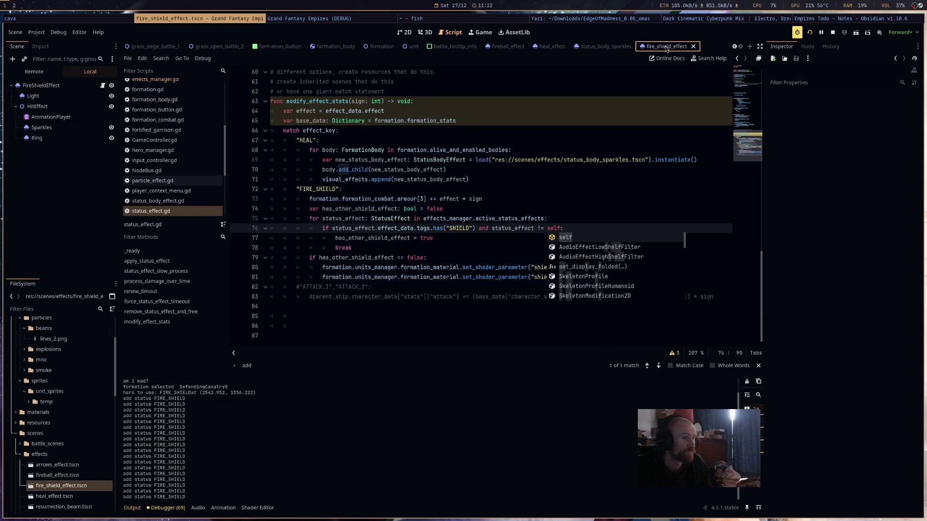
{"action": "left_click", "coordinate": [597, 47]}
{"action": "right_click", "coordinate": [598, 48]}
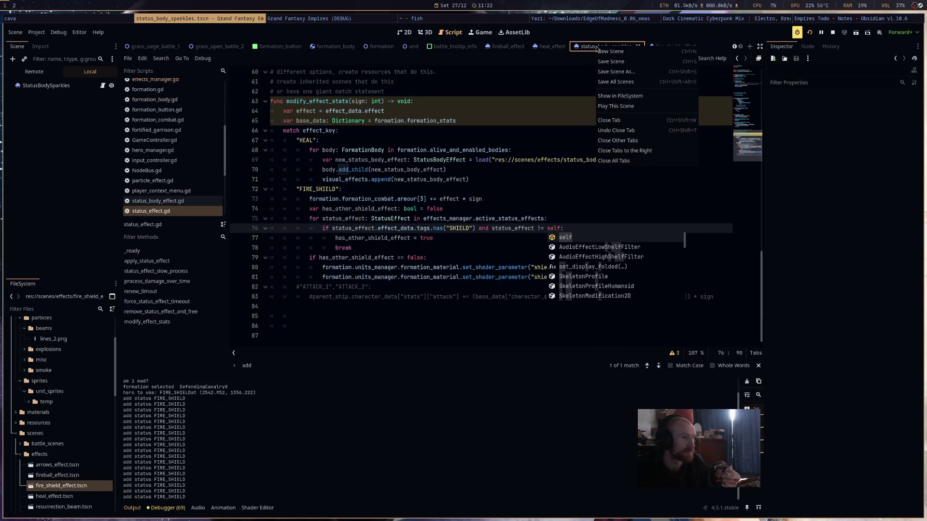
{"action": "left_click", "coordinate": [32, 86]}
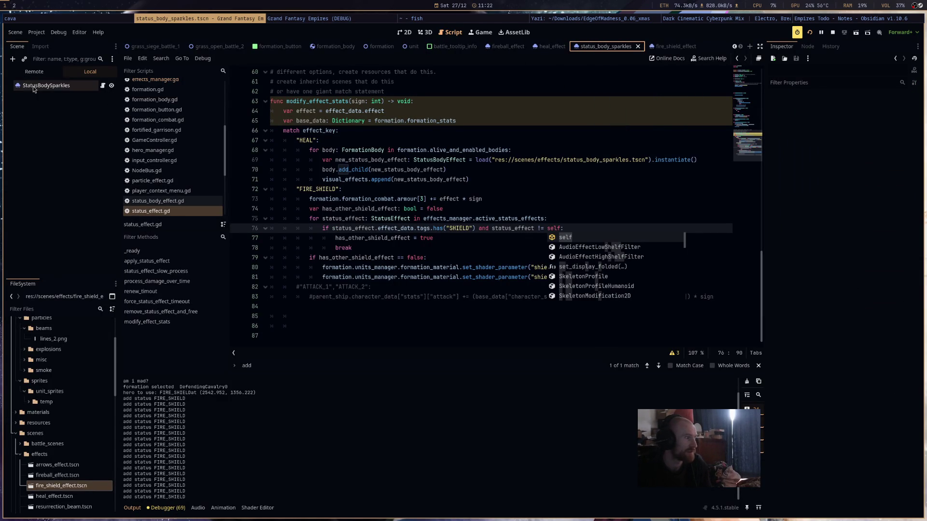
{"action": "right_click", "coordinate": [38, 86]}
{"action": "left_click", "coordinate": [84, 153]}
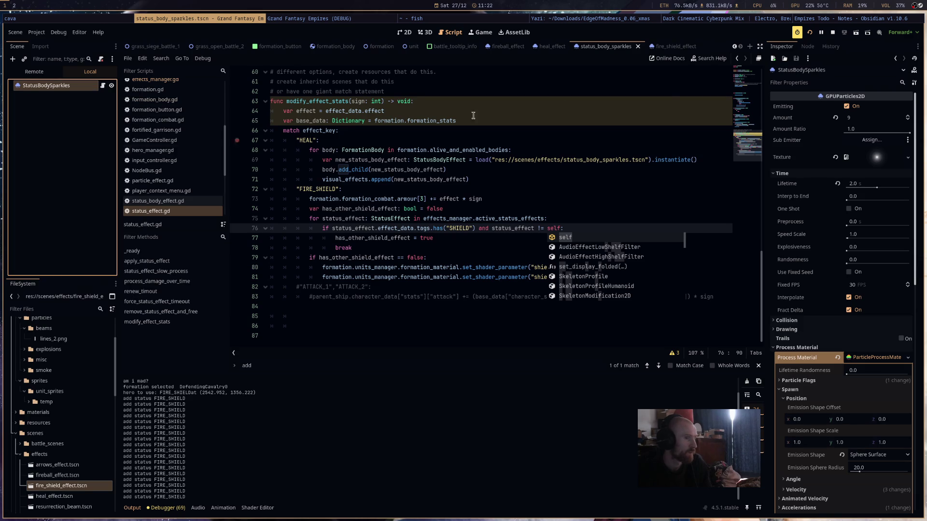
- Stop the game and paste the copied node as the root of a new scene in 2D view
{"action": "left_click", "coordinate": [833, 33]}
{"action": "left_click", "coordinate": [750, 47]}
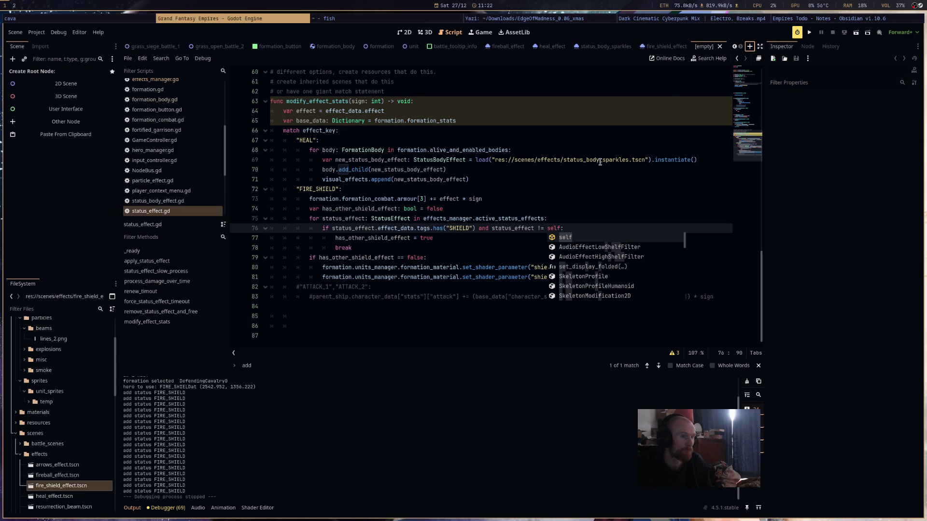
{"action": "left_click", "coordinate": [42, 135]}
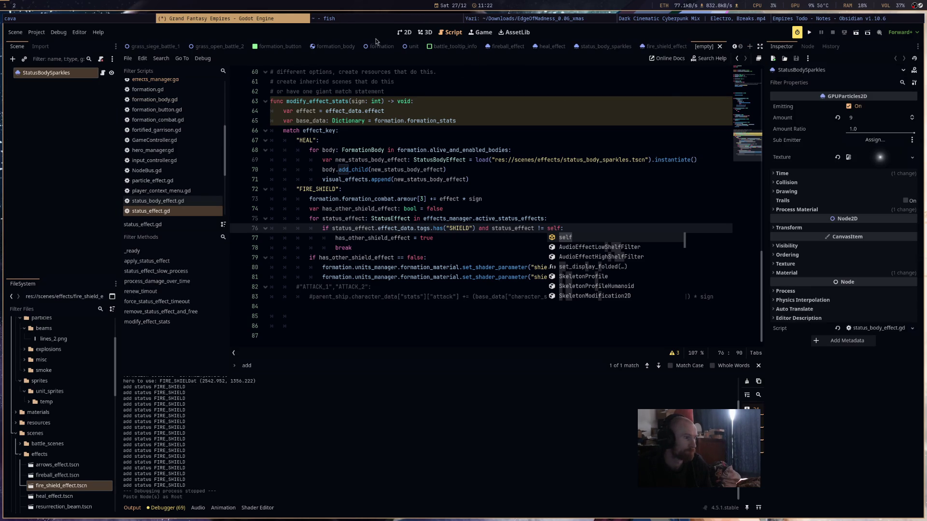
{"action": "left_click", "coordinate": [403, 34]}
{"action": "key", "text": "f"}
{"action": "scroll", "coordinate": [389, 195], "scroll_direction": "up", "scroll_amount": 5}
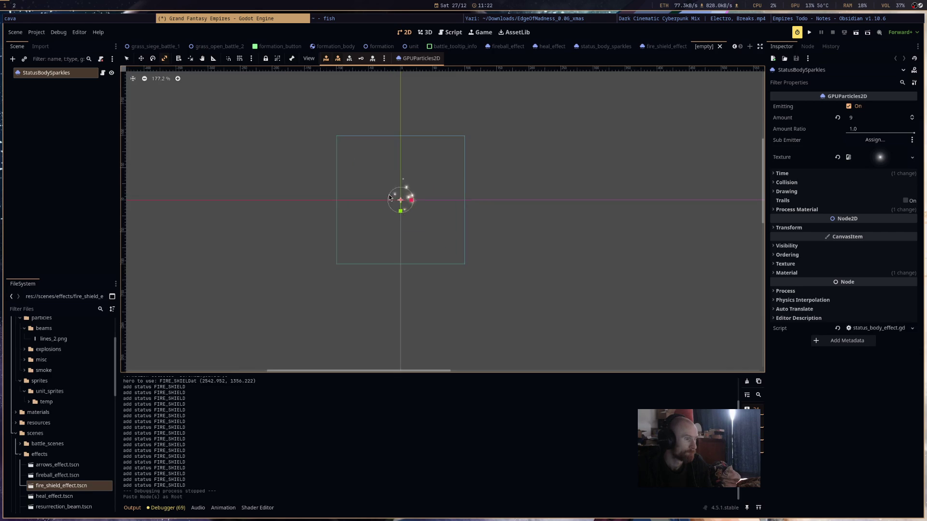
{"action": "scroll", "coordinate": [397, 197], "scroll_direction": "up", "scroll_amount": 5}
{"action": "scroll", "coordinate": [482, 236], "scroll_direction": "down", "scroll_amount": 3}
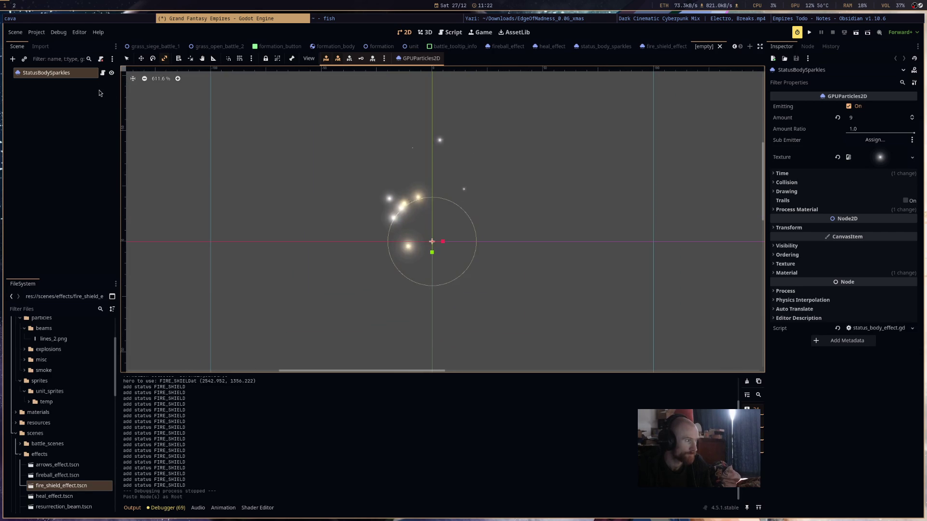
{"action": "left_click", "coordinate": [71, 73]}
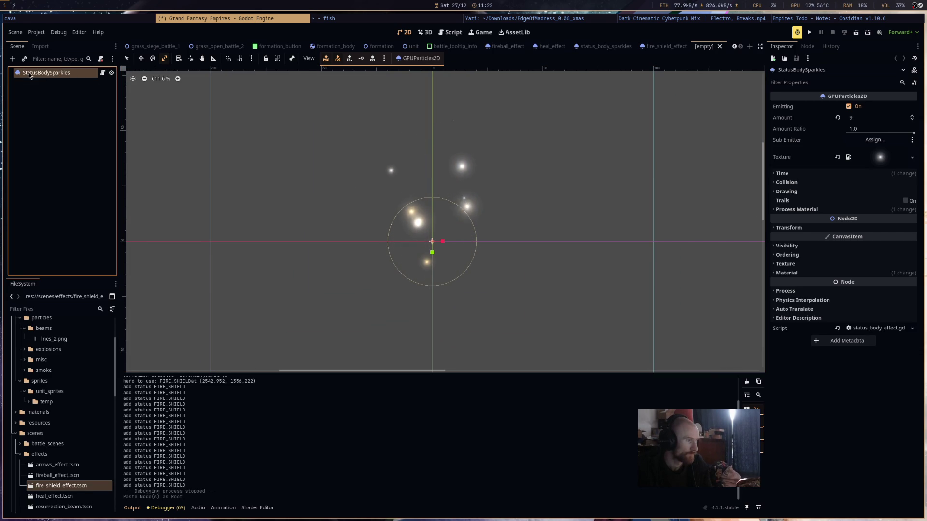
- Rename the node StatusBodyFireSparkles and save it as status_body_fire_sparkles.tscn
{"action": "key", "text": "F2"}
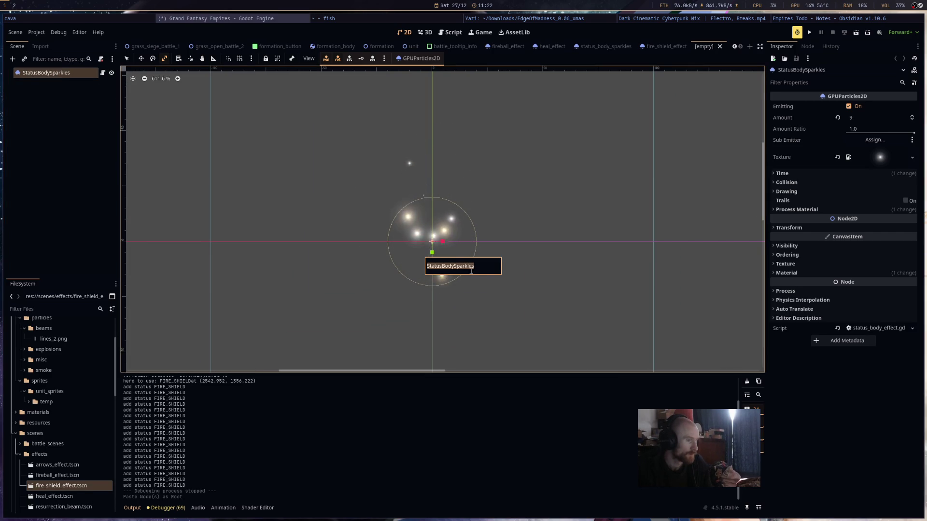
{"action": "key", "text": "BackSpace"}
{"action": "key", "text": "BackSpace"}
{"action": "key", "text": "BackSpace"}
{"action": "type", "text": "Fir"}
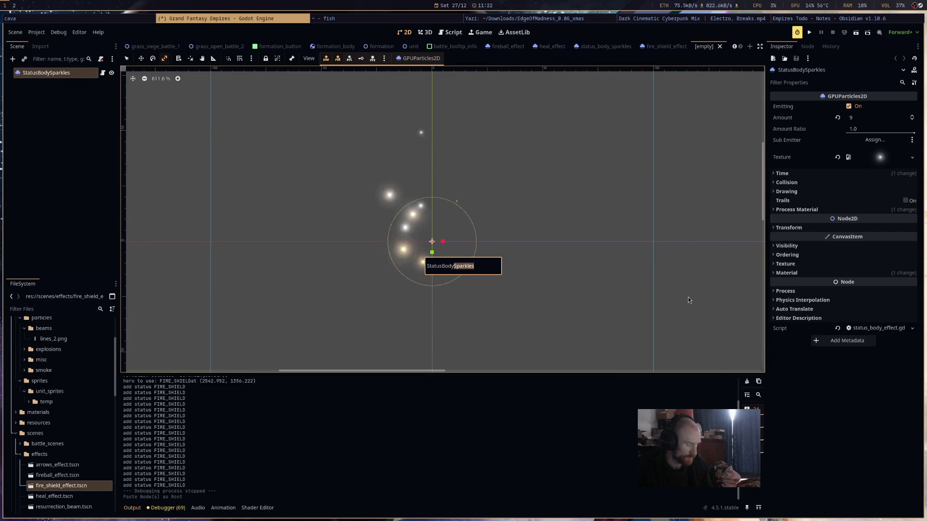
{"action": "type", "text": "eSparkles"}
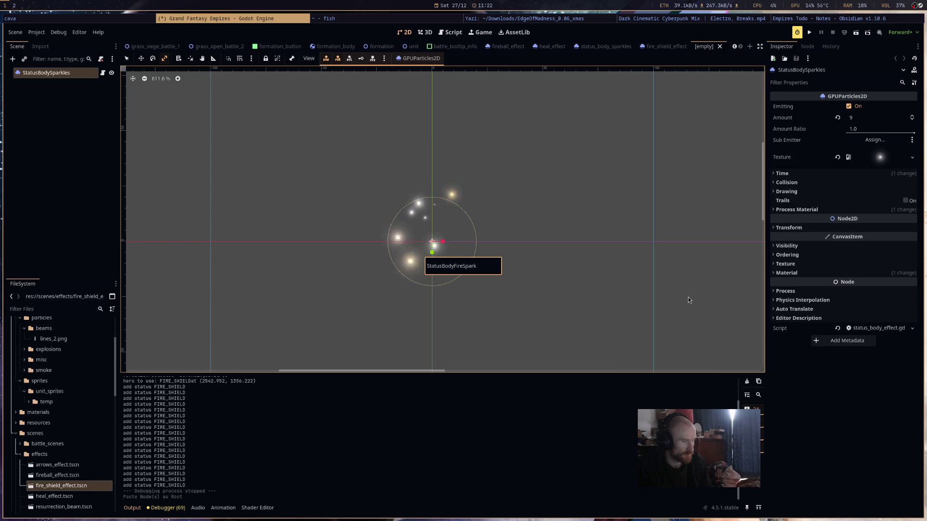
{"action": "key", "text": "Return"}
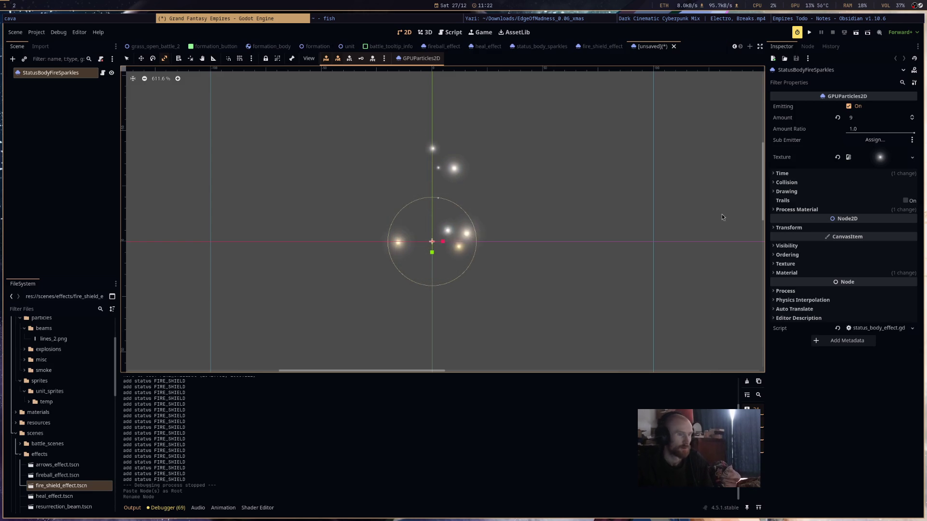
{"action": "key", "text": "ctrl+s"}
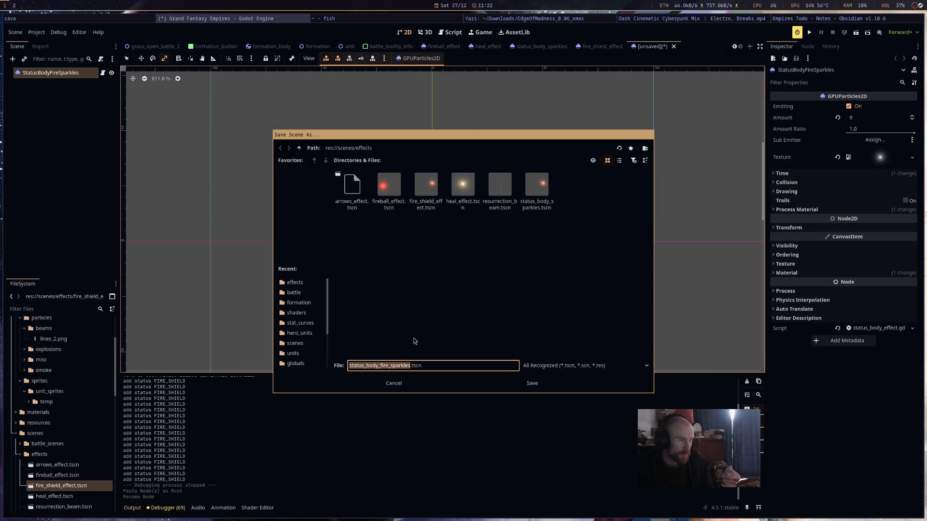
{"action": "left_click", "coordinate": [533, 383]}
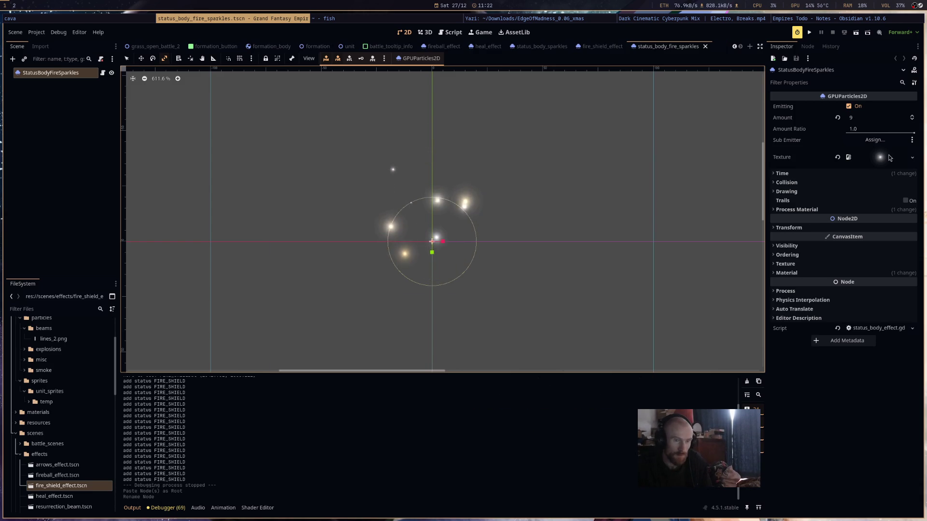
- Set the particle Amount to 4 and make the Process Material unique recursively
{"action": "left_click", "coordinate": [867, 210]}
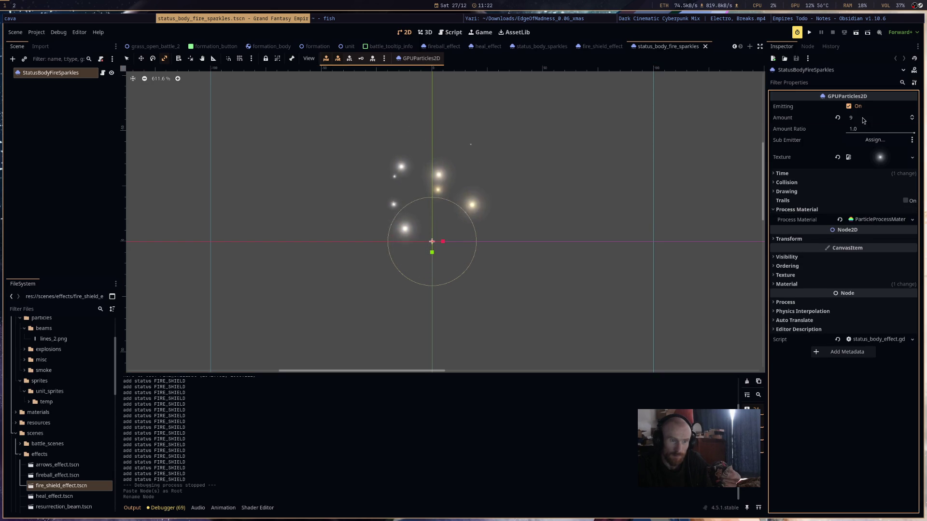
{"action": "left_click", "coordinate": [861, 118]}
{"action": "type", "text": "4"}
{"action": "key", "text": "Return"}
{"action": "right_click", "coordinate": [861, 222]}
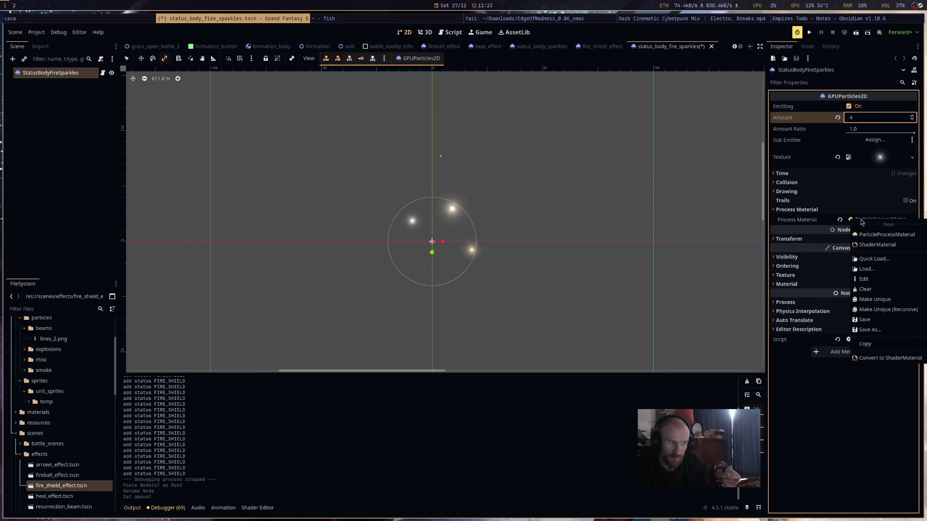
{"action": "left_click", "coordinate": [886, 310]}
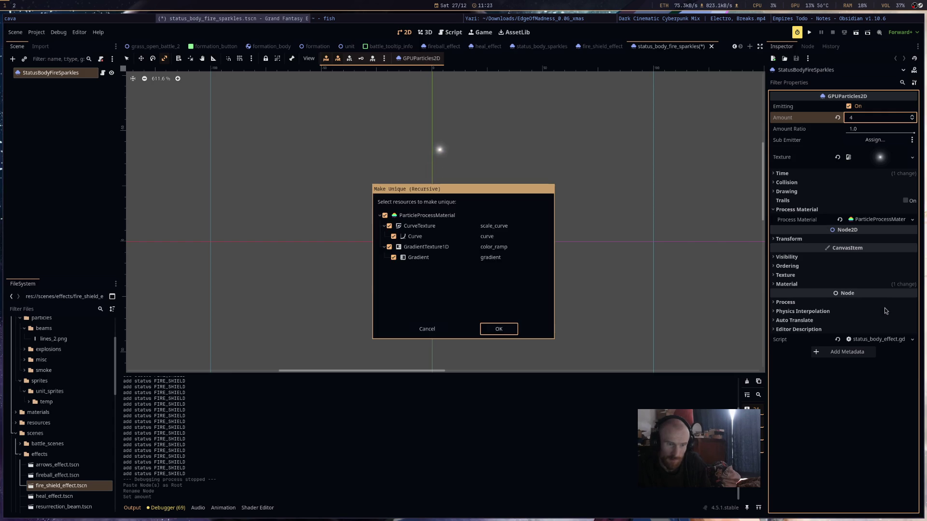
{"action": "left_click", "coordinate": [499, 331]}
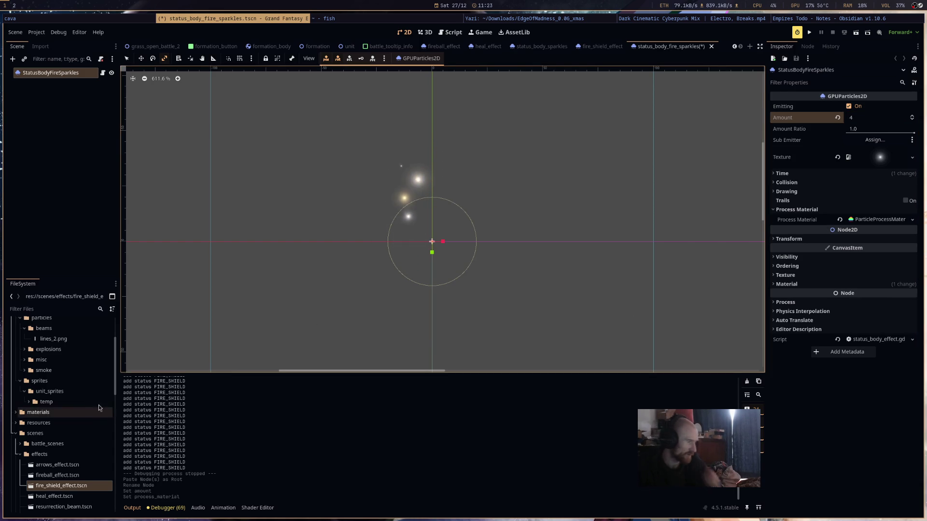
{"action": "scroll", "coordinate": [97, 404], "scroll_direction": "up", "scroll_amount": 3}
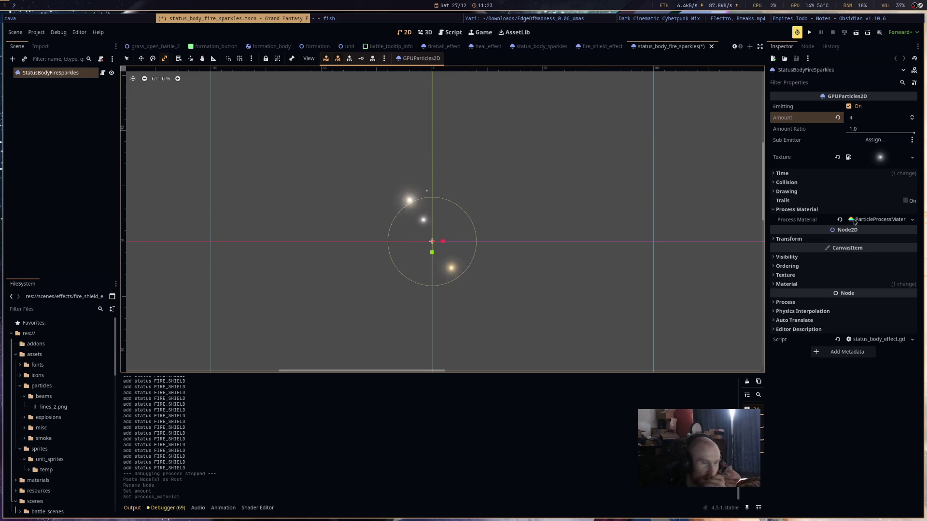
{"action": "left_click", "coordinate": [876, 220]}
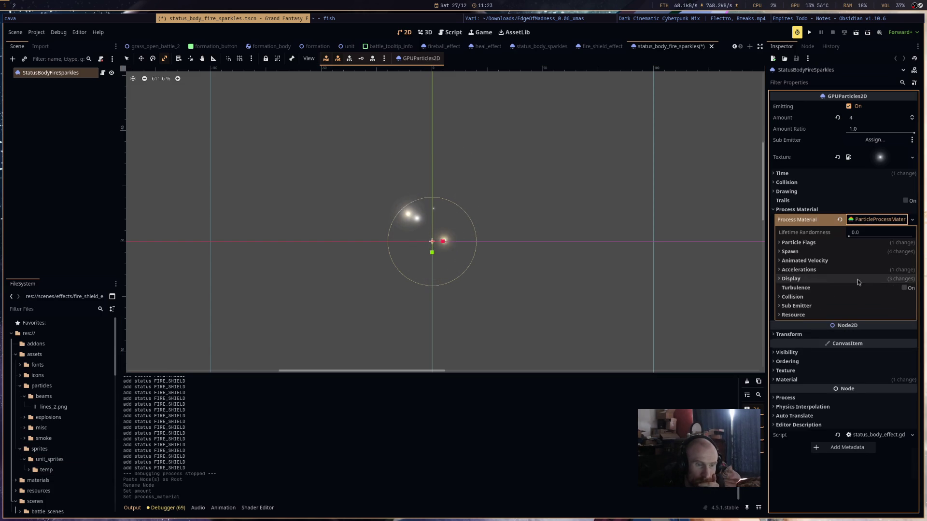
- Open the Color Ramp gradient under Display > Color Curves and darken the left stop to deep red
{"action": "left_click", "coordinate": [857, 279]}
{"action": "left_click", "coordinate": [849, 309]}
{"action": "left_click", "coordinate": [876, 330]}
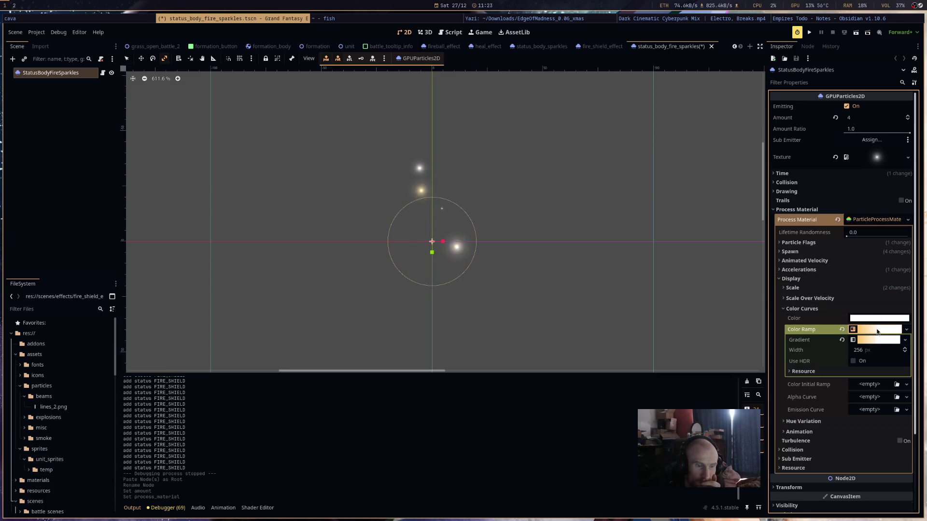
{"action": "left_click", "coordinate": [874, 340]}
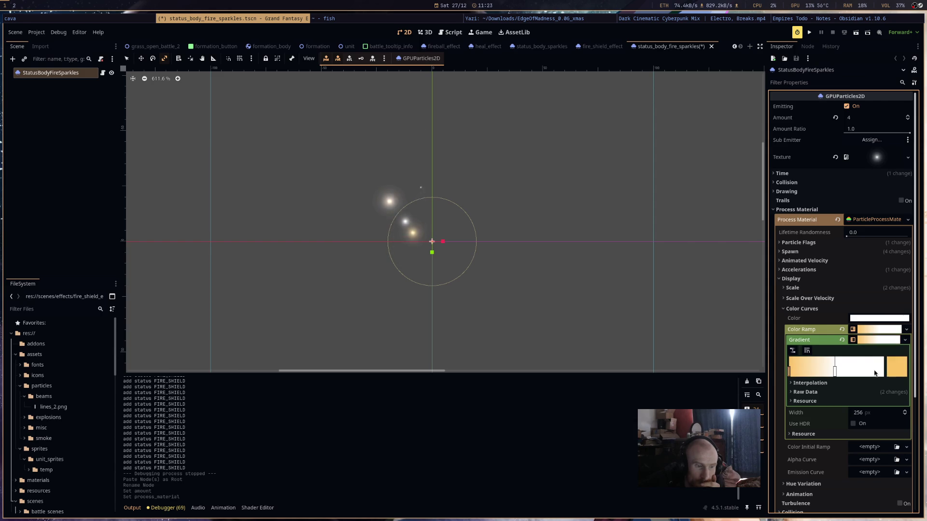
{"action": "double_click", "coordinate": [790, 370]}
{"action": "left_click", "coordinate": [489, 239]}
{"action": "mouse_move", "coordinate": [510, 240]}
{"action": "left_mouse_down"}
{"action": "mouse_move", "coordinate": [511, 213]}
{"action": "mouse_move", "coordinate": [488, 232]}
{"action": "mouse_move", "coordinate": [499, 233]}
{"action": "mouse_move", "coordinate": [510, 199]}
{"action": "left_mouse_up"}
- Move the white stop to the end, add a red start stop, and recolour the end stop darker red
{"action": "left_click_drag", "start_coordinate": [835, 372], "coordinate": [883, 372]}
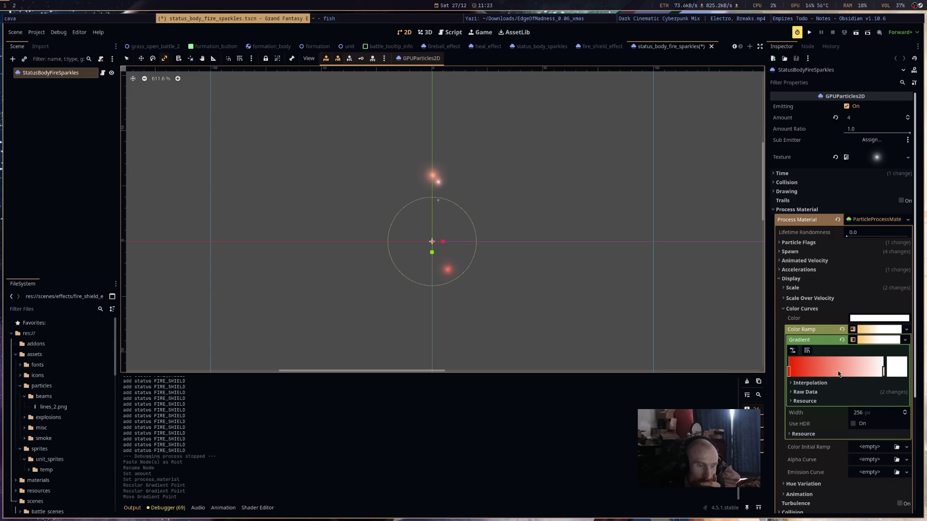
{"action": "left_click_drag", "start_coordinate": [791, 373], "coordinate": [845, 372]}
{"action": "left_click", "coordinate": [790, 373]}
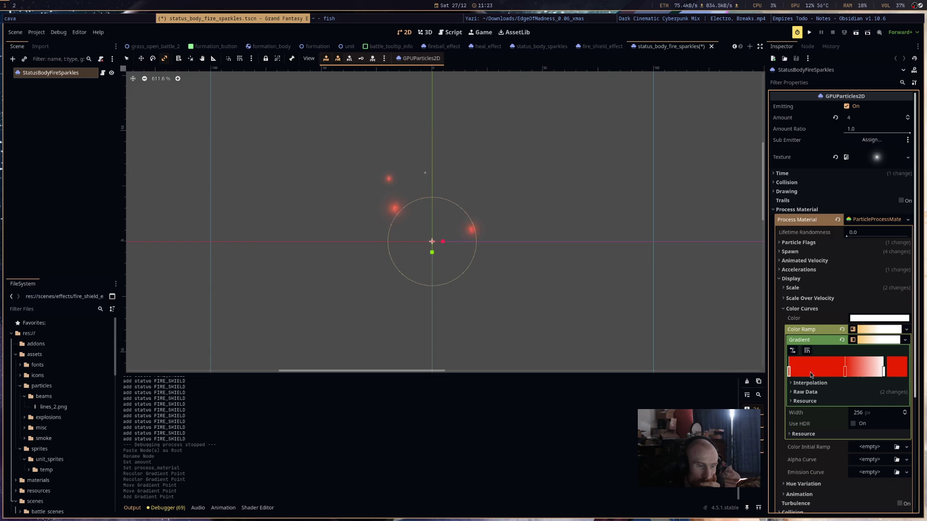
{"action": "left_click", "coordinate": [894, 371]}
{"action": "mouse_move", "coordinate": [513, 221]}
{"action": "left_mouse_down"}
{"action": "mouse_move", "coordinate": [514, 230]}
{"action": "mouse_move", "coordinate": [511, 163]}
{"action": "left_mouse_up"}
{"action": "left_click", "coordinate": [498, 216]}
{"action": "left_click", "coordinate": [785, 353]}
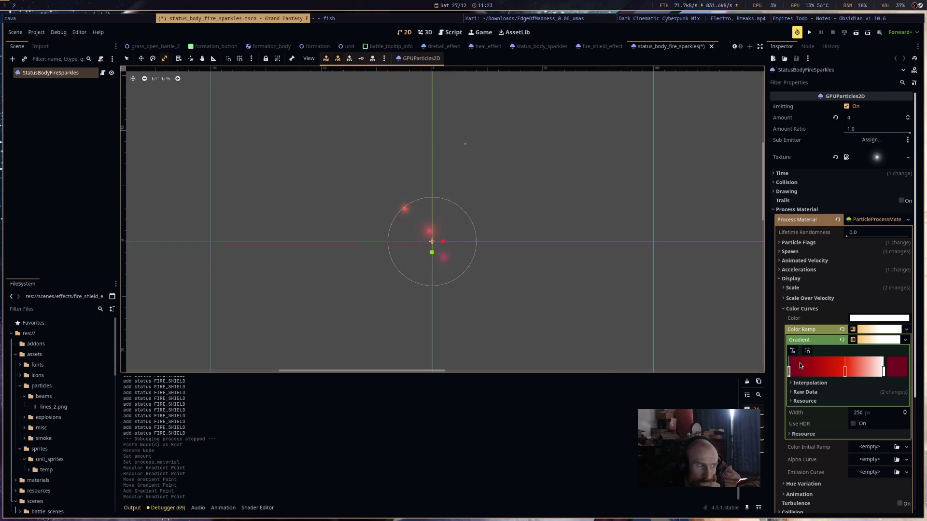
- Shift the middle gradient stop slightly left and recolour it orange
{"action": "left_click_drag", "start_coordinate": [844, 369], "coordinate": [825, 372]}
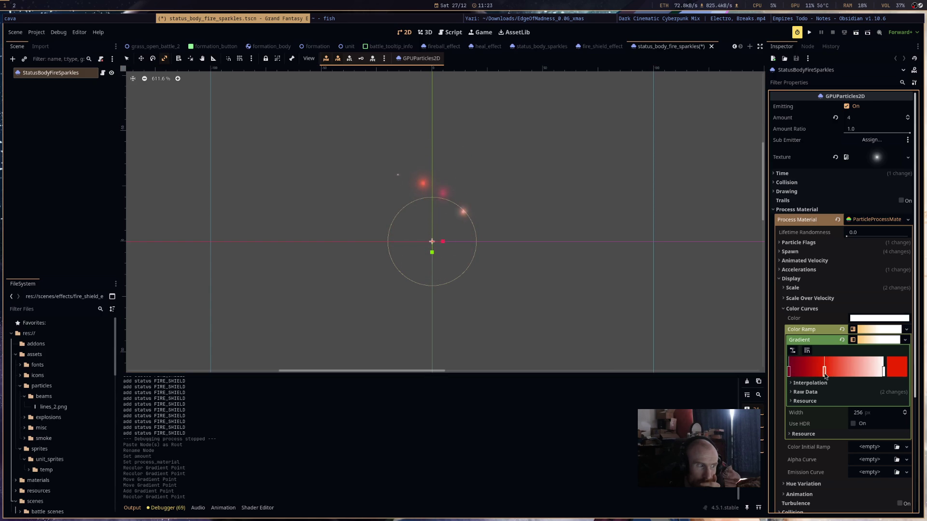
{"action": "left_click", "coordinate": [896, 371]}
{"action": "left_click", "coordinate": [896, 371]}
{"action": "left_click", "coordinate": [896, 371]}
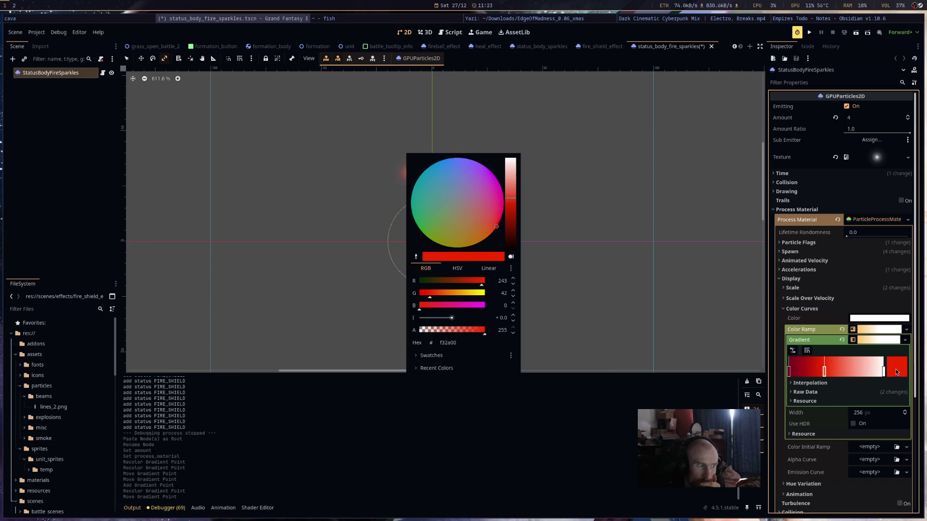
{"action": "left_click_drag", "start_coordinate": [501, 246], "coordinate": [489, 248]}
{"action": "mouse_move", "coordinate": [510, 218]}
{"action": "left_mouse_down"}
{"action": "mouse_move", "coordinate": [506, 175]}
{"action": "mouse_move", "coordinate": [515, 198]}
{"action": "left_mouse_up"}
{"action": "left_click", "coordinate": [646, 237]}
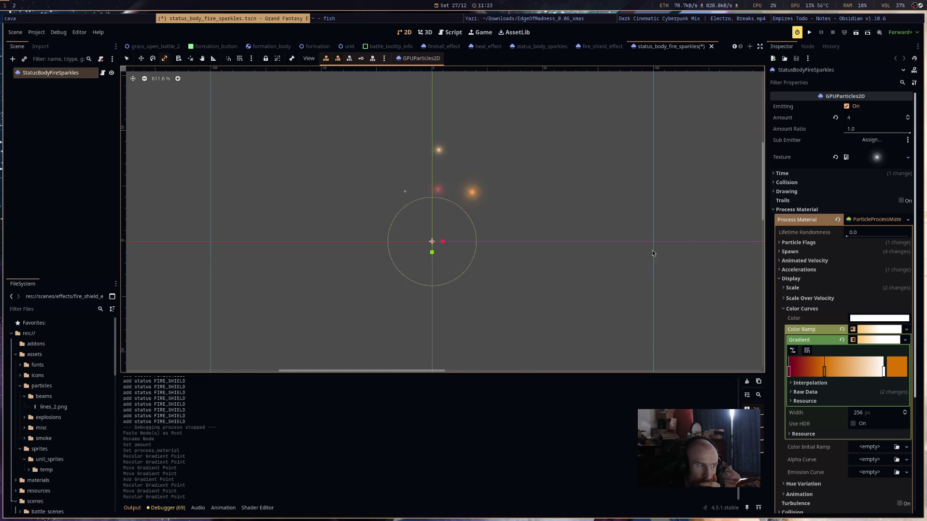
{"action": "scroll", "coordinate": [652, 261], "scroll_direction": "down", "scroll_amount": 5}
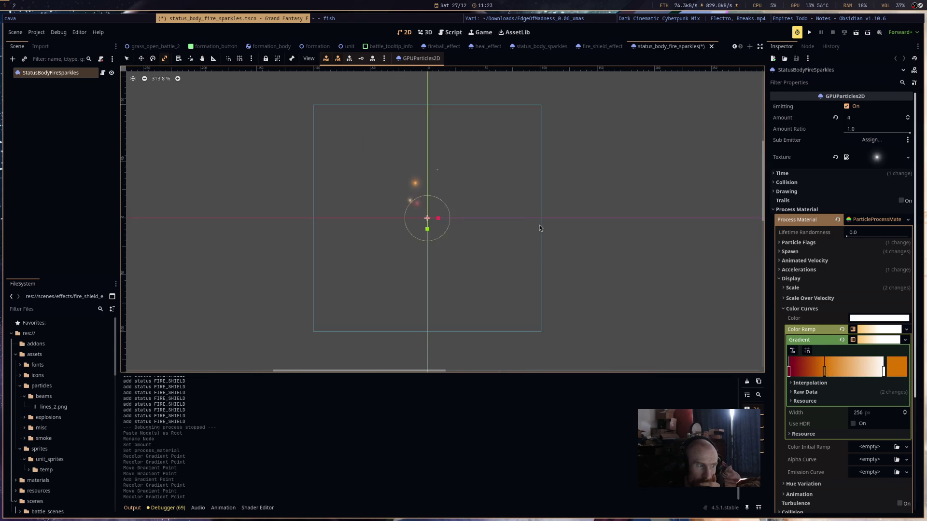
- Recolour the gradient's left point to dark red
{"action": "scroll", "coordinate": [475, 212], "scroll_direction": "up", "scroll_amount": 7}
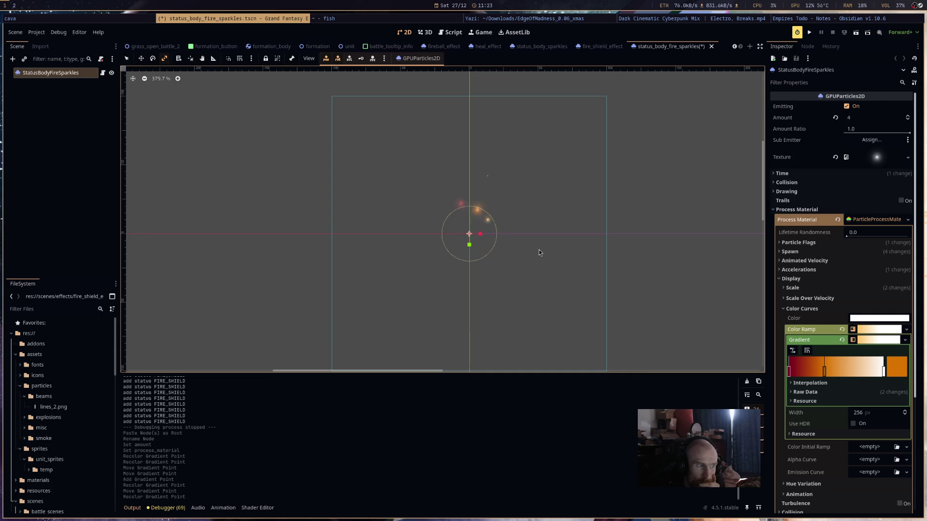
{"action": "double_click", "coordinate": [790, 371]}
{"action": "left_click_drag", "start_coordinate": [492, 225], "coordinate": [490, 238]}
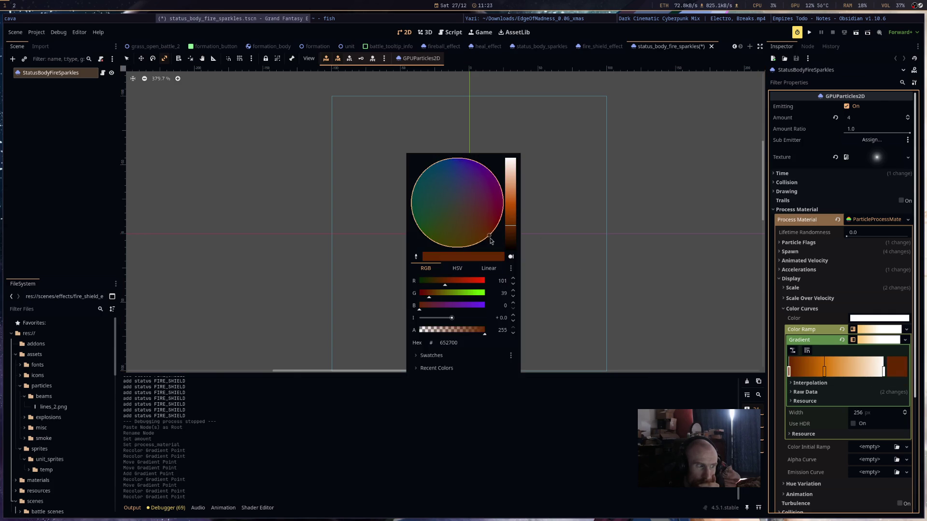
{"action": "left_click", "coordinate": [600, 254]}
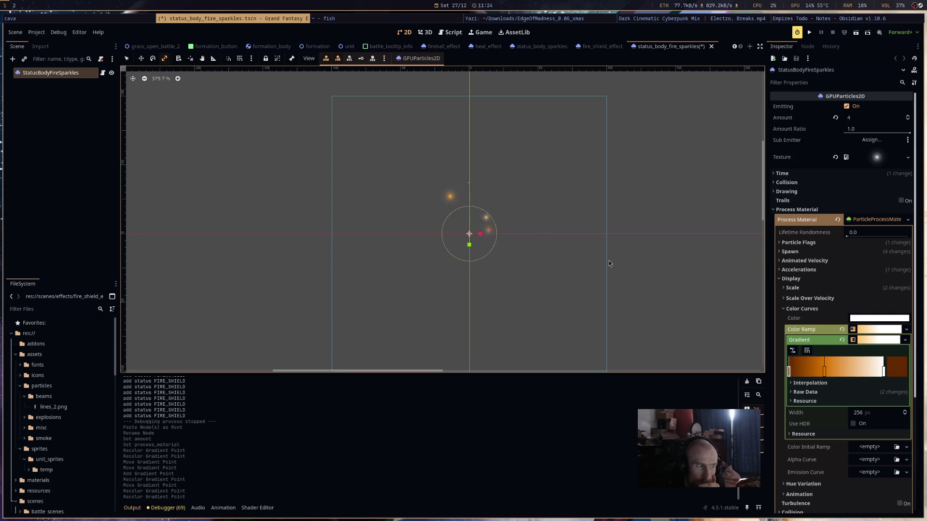
{"action": "double_click", "coordinate": [789, 371]}
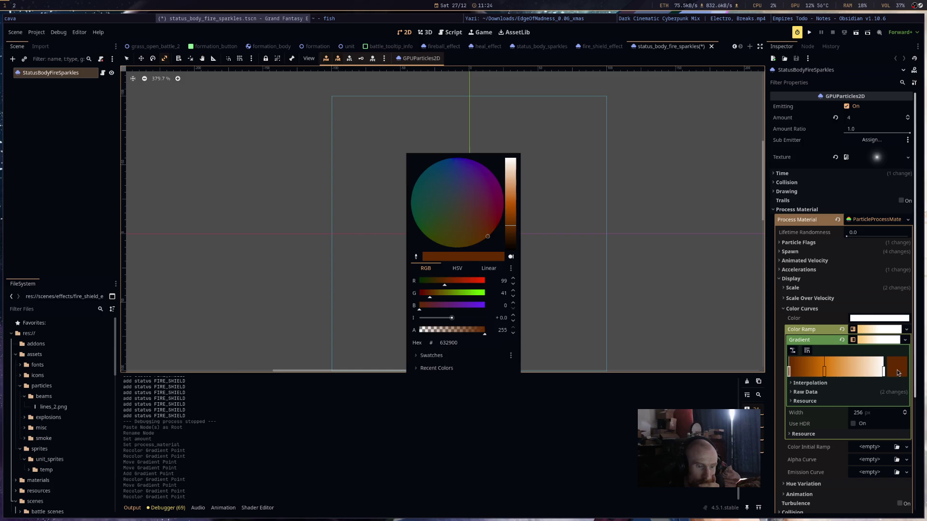
{"action": "left_click", "coordinate": [494, 231]}
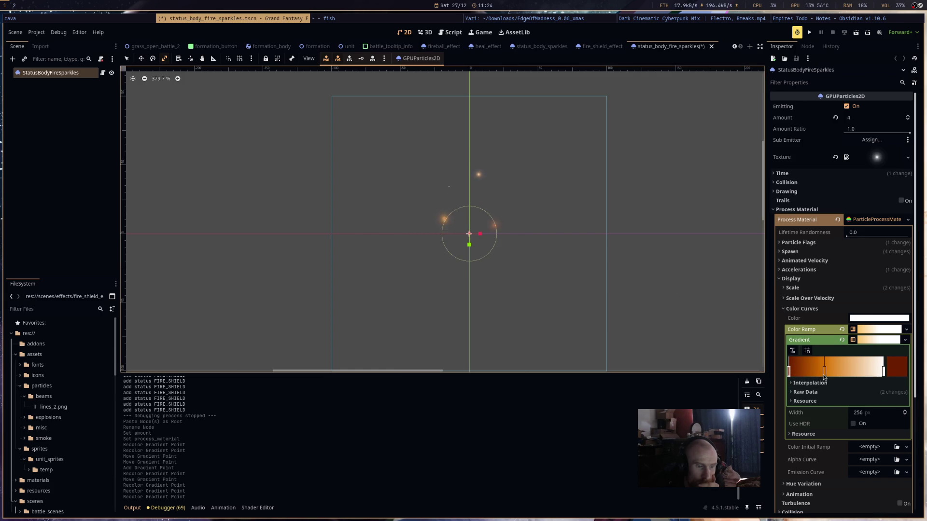
- Change the middle gradient point from orange-red to red and nudge it rightwards
{"action": "double_click", "coordinate": [824, 378]}
{"action": "left_click_drag", "start_coordinate": [488, 239], "coordinate": [499, 236]}
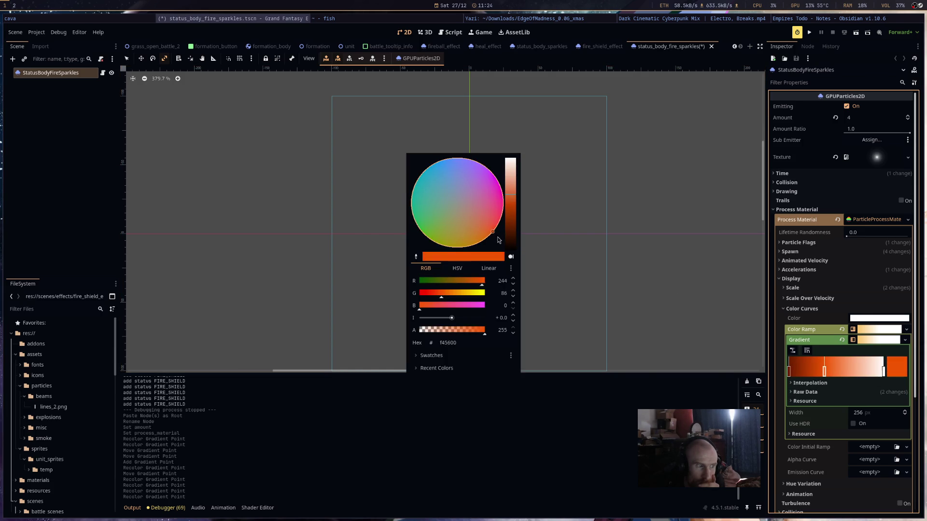
{"action": "left_click", "coordinate": [610, 265]}
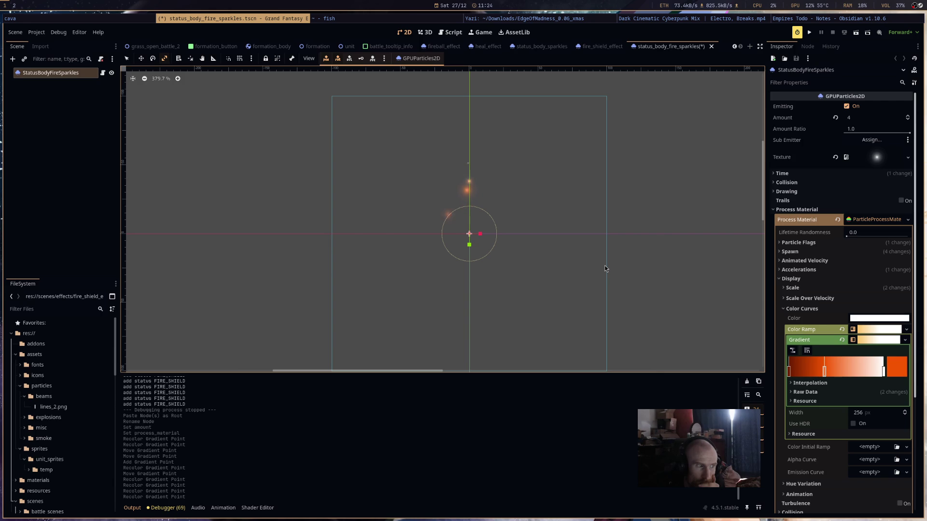
{"action": "double_click", "coordinate": [824, 374]}
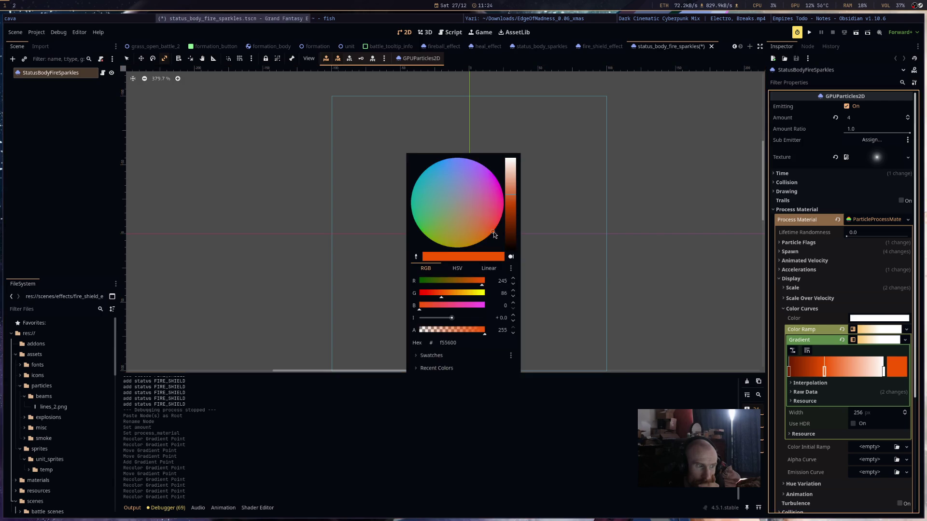
{"action": "left_click_drag", "start_coordinate": [494, 234], "coordinate": [503, 231]}
{"action": "left_click", "coordinate": [622, 255]}
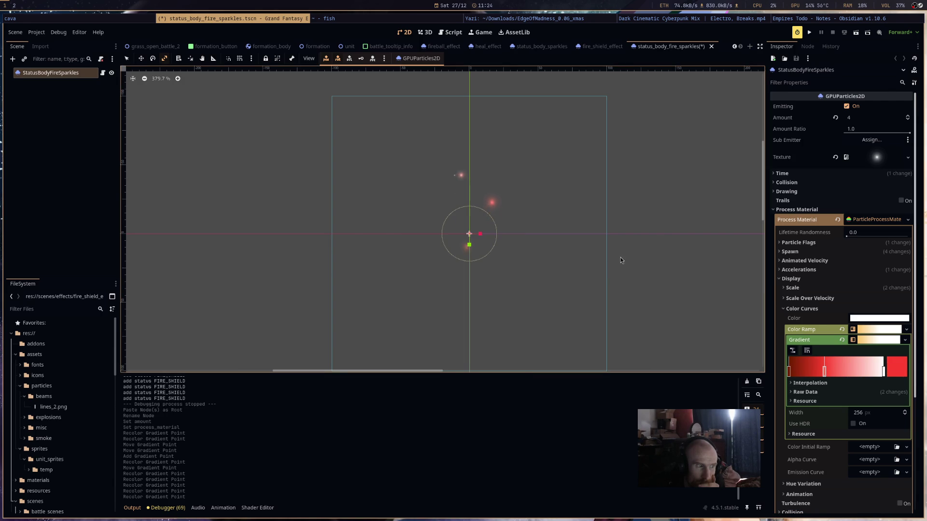
{"action": "left_click_drag", "start_coordinate": [825, 369], "coordinate": [830, 370]}
{"action": "left_click", "coordinate": [897, 370]}
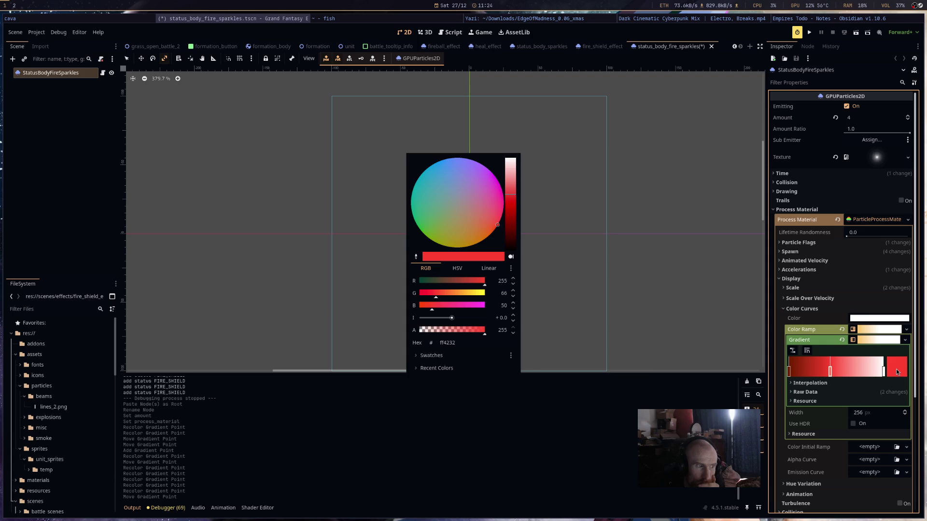
{"action": "left_click", "coordinate": [883, 371]}
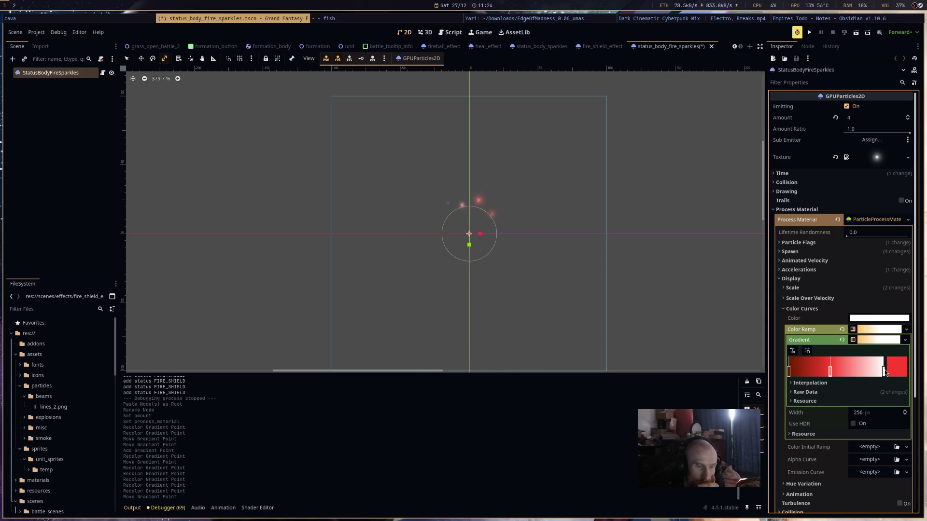
- Make the white end point pink and brighten the left point's intensity
{"action": "double_click", "coordinate": [884, 371]}
{"action": "left_click", "coordinate": [514, 200]}
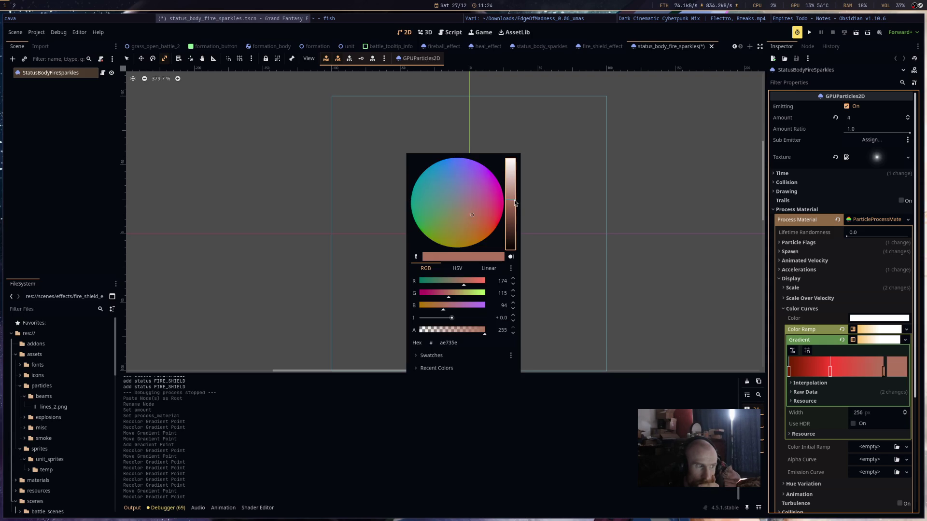
{"action": "left_click", "coordinate": [490, 213]}
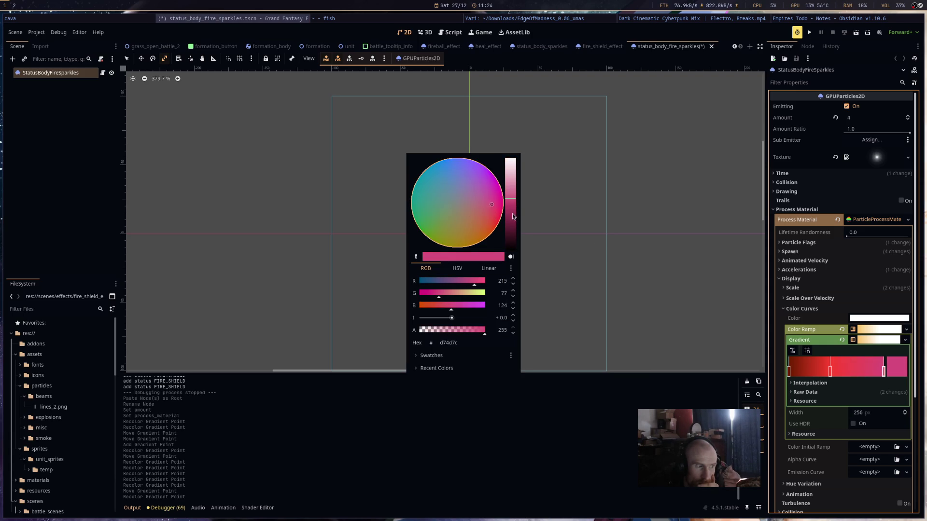
{"action": "left_click", "coordinate": [653, 262]}
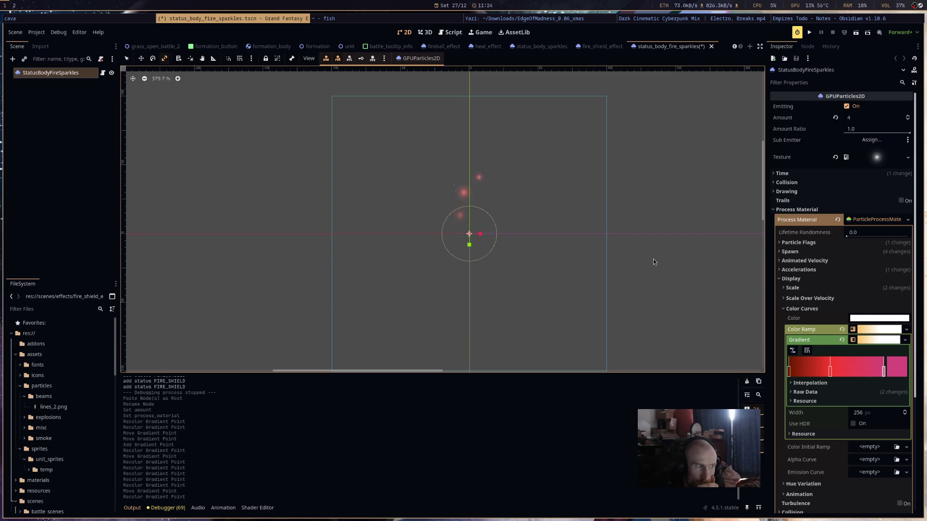
{"action": "double_click", "coordinate": [789, 371]}
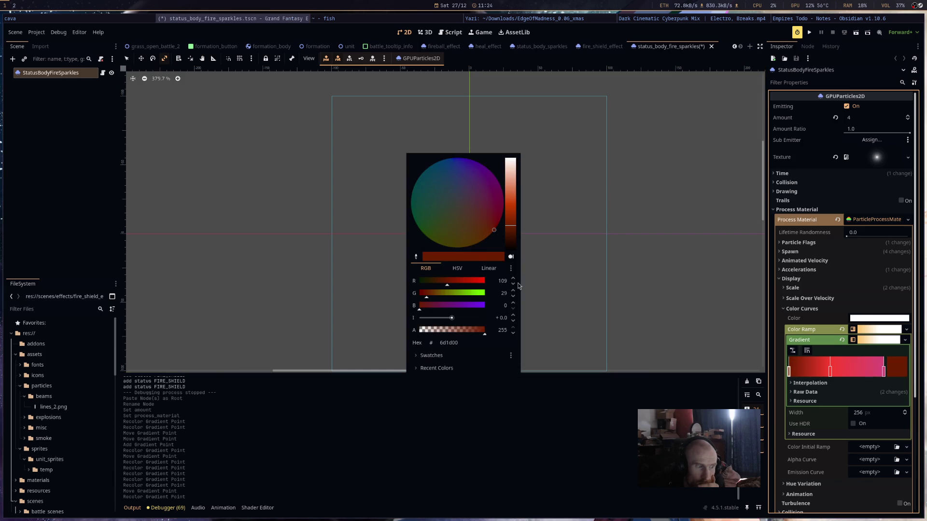
{"action": "left_click_drag", "start_coordinate": [447, 324], "coordinate": [455, 320]}
{"action": "left_click", "coordinate": [569, 298]}
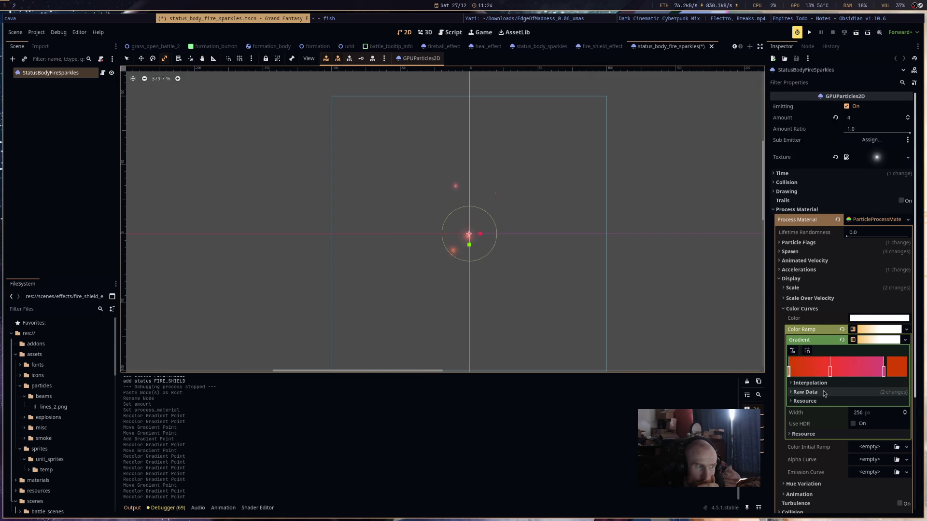
- Enable Use HDR, set the right-end point's intensity to 1.151, and save the scene
{"action": "left_click", "coordinate": [885, 372]}
{"action": "double_click", "coordinate": [886, 372]}
{"action": "left_click_drag", "start_coordinate": [445, 314], "coordinate": [483, 318]}
{"action": "left_click", "coordinate": [612, 303]}
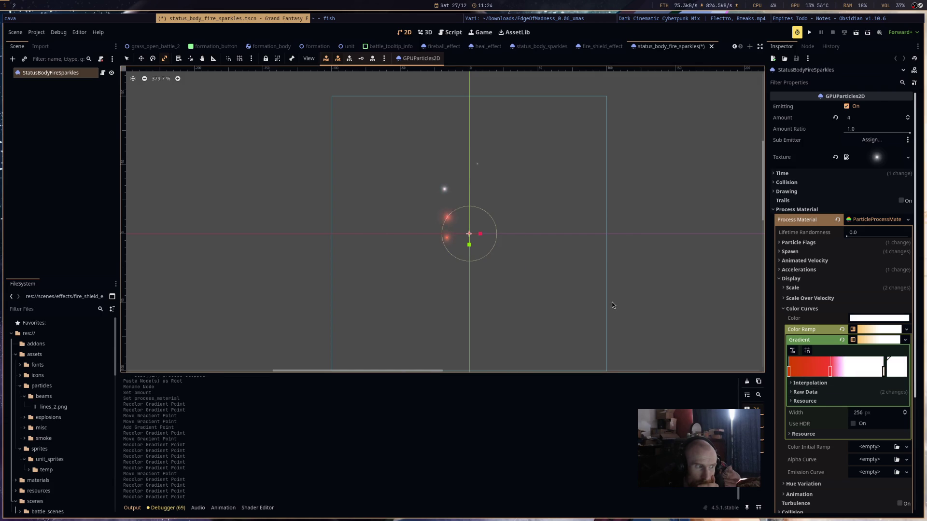
{"action": "left_click", "coordinate": [853, 424]}
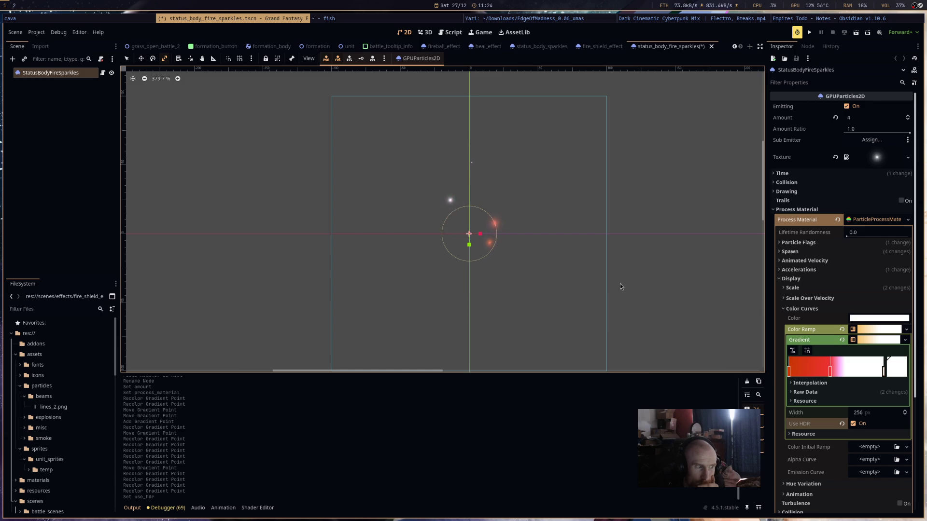
{"action": "double_click", "coordinate": [885, 372]}
{"action": "left_click_drag", "start_coordinate": [470, 323], "coordinate": [455, 320]}
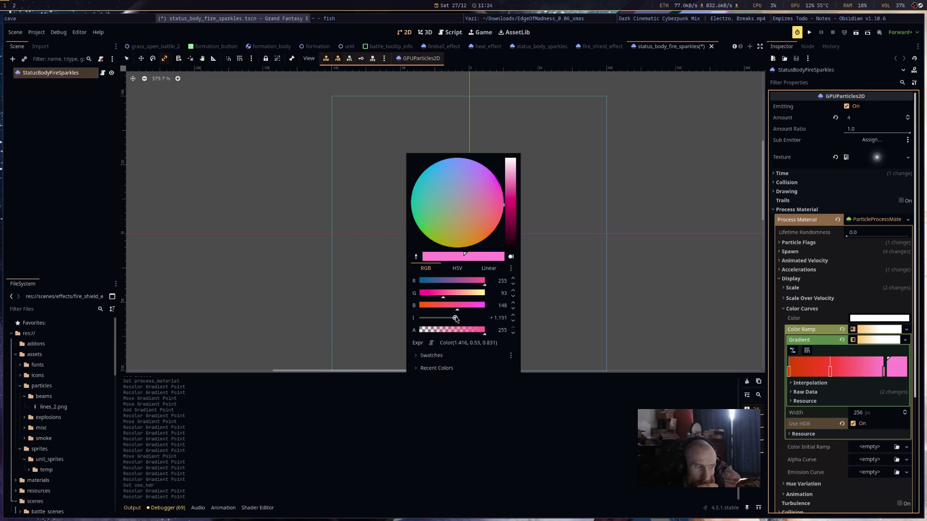
{"action": "left_click", "coordinate": [631, 281]}
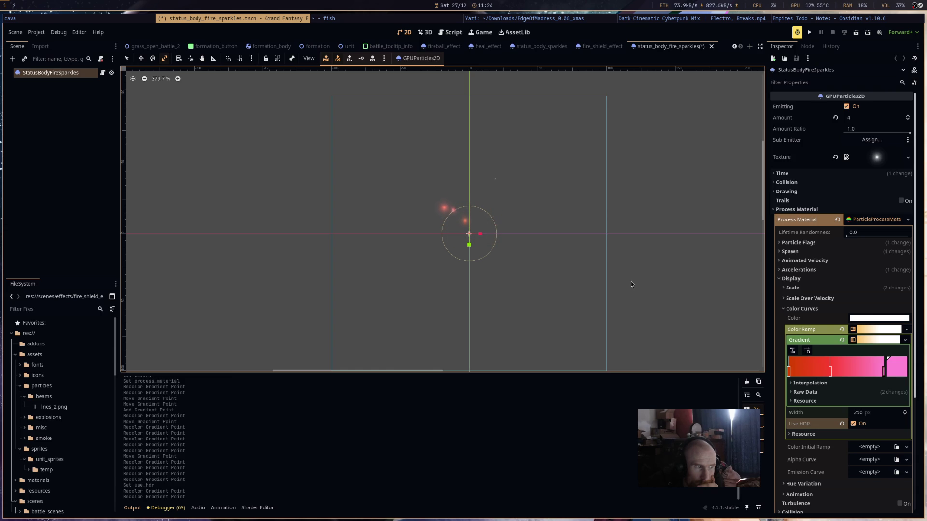
{"action": "key", "text": "ctrl+s"}
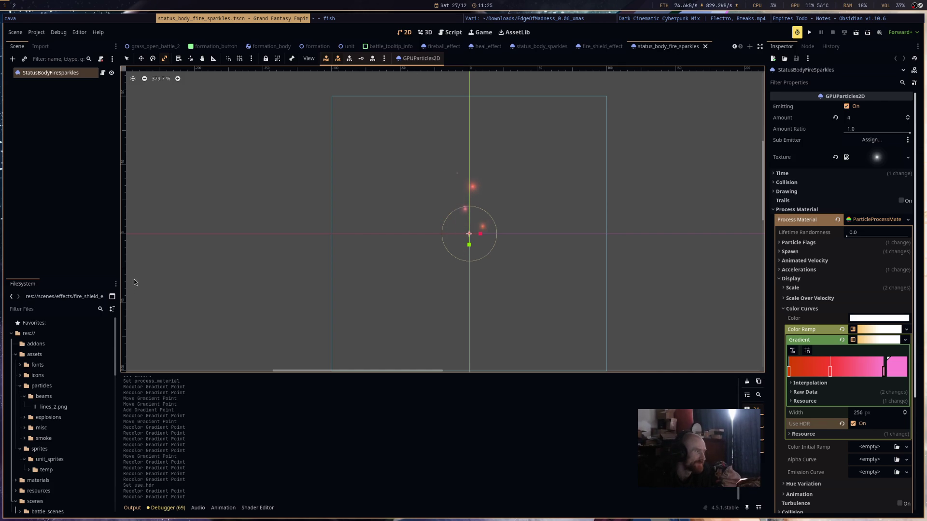
- Look over the fire_shield_effect and sparkles scenes, then return to status_effect.gd
{"action": "left_click", "coordinate": [596, 46]}
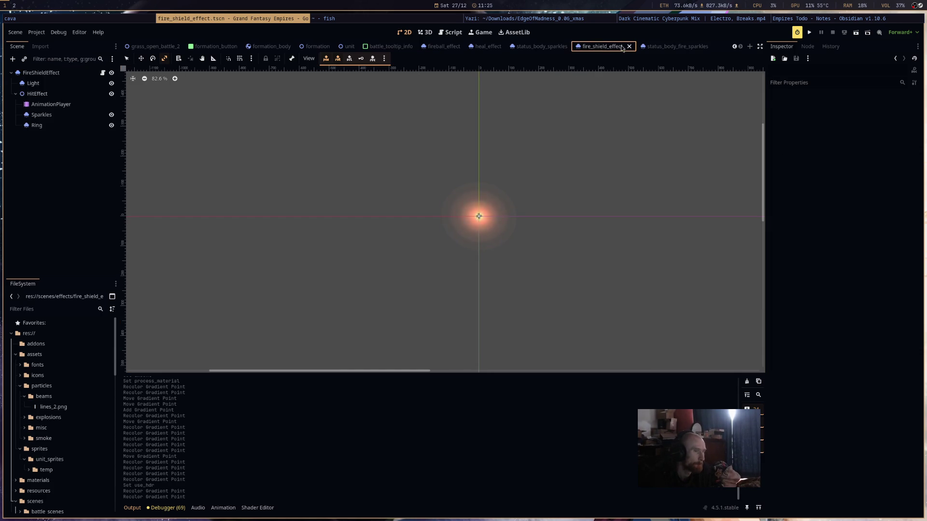
{"action": "left_click", "coordinate": [664, 47]}
{"action": "left_click", "coordinate": [525, 47]}
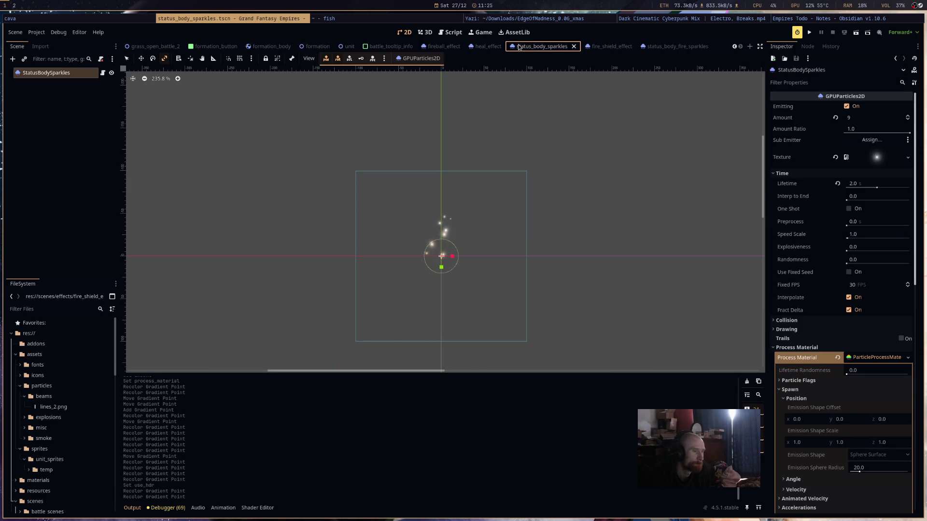
{"action": "left_click", "coordinate": [452, 34]}
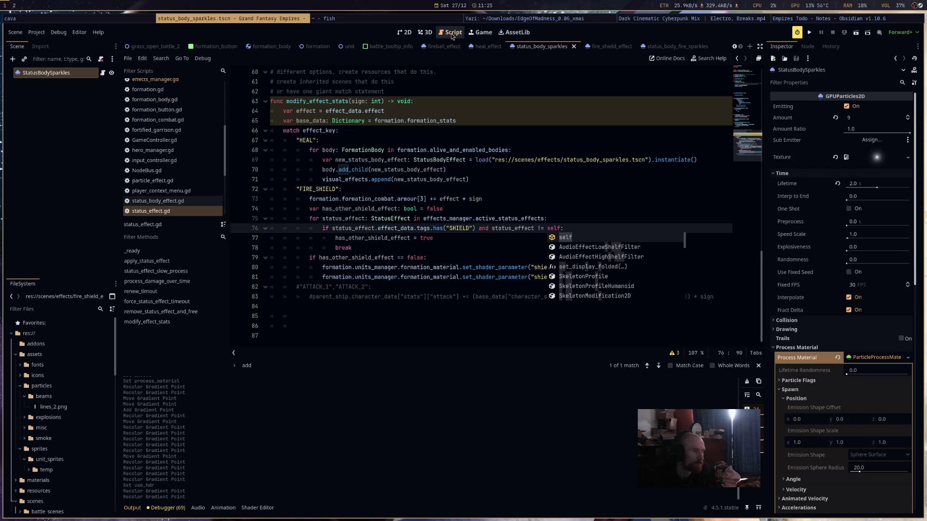
- Copy the HEAL effect's spawning code into the FIRE_SHIELD branch below line 81
{"action": "left_click", "coordinate": [511, 179]}
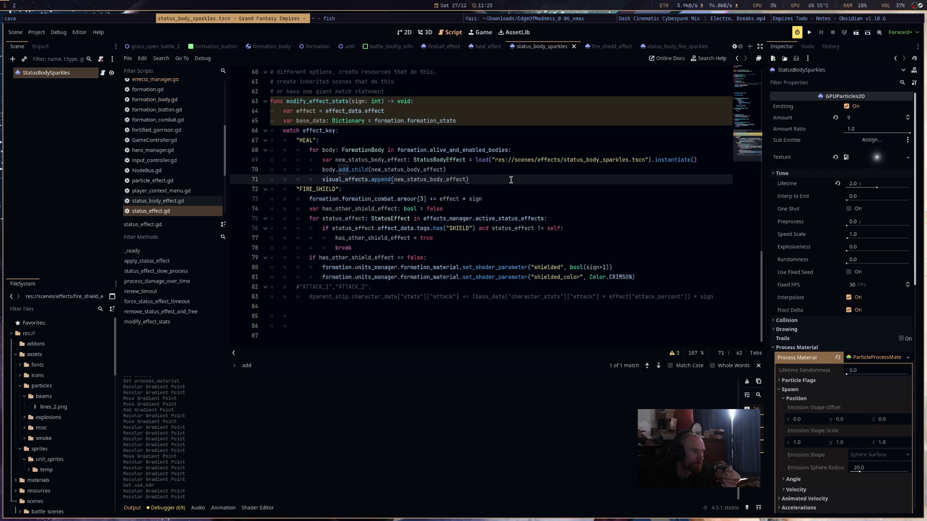
{"action": "key", "text": "shift+Up"}
{"action": "key", "text": "shift+Up"}
{"action": "key", "text": "shift+Up"}
{"action": "key", "text": "shift+Home"}
{"action": "key", "text": "shift+Home"}
{"action": "key", "text": "ctrl+c"}
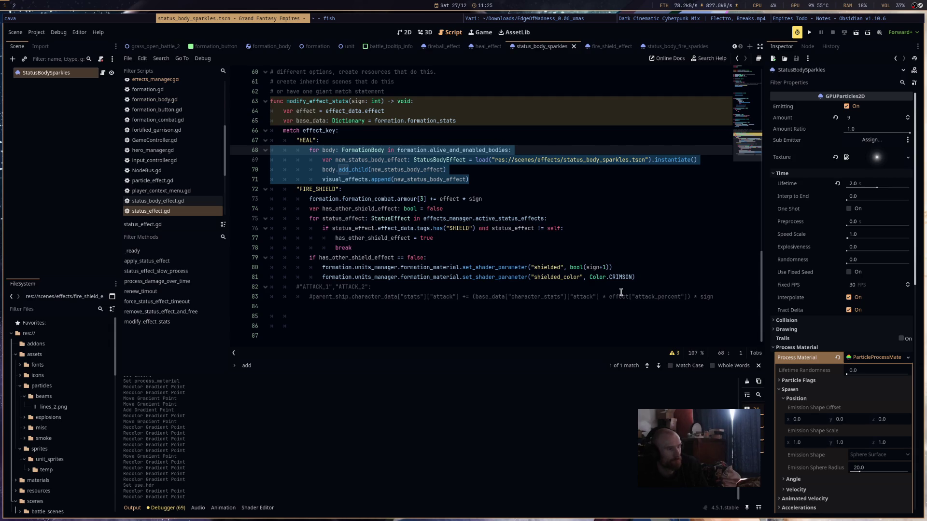
{"action": "left_click", "coordinate": [651, 279]}
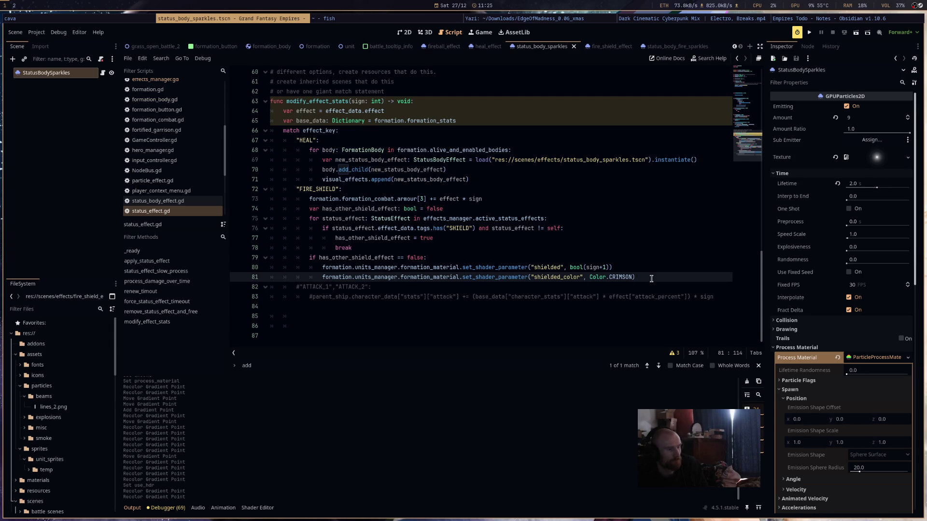
{"action": "key", "text": "Return"}
{"action": "key", "text": "ctrl+v"}
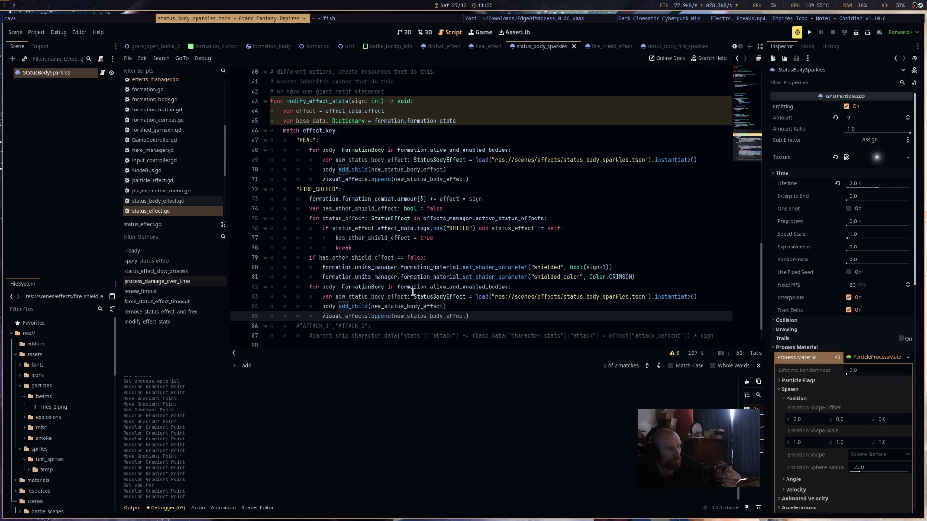
- Point the pasted scene path to status_body_fire_sparkles.tscn, save the script and run the project
{"action": "left_click", "coordinate": [523, 188]}
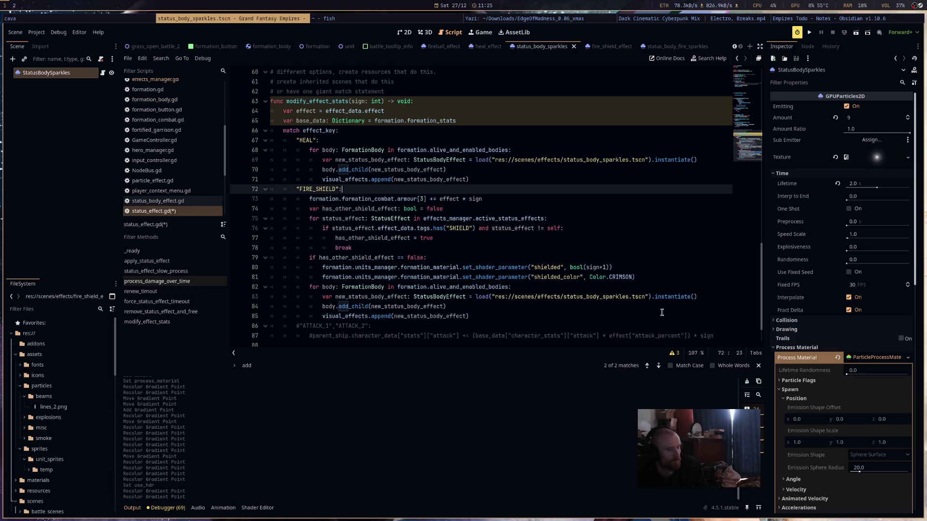
{"action": "left_click_drag", "start_coordinate": [648, 298], "coordinate": [494, 300]}
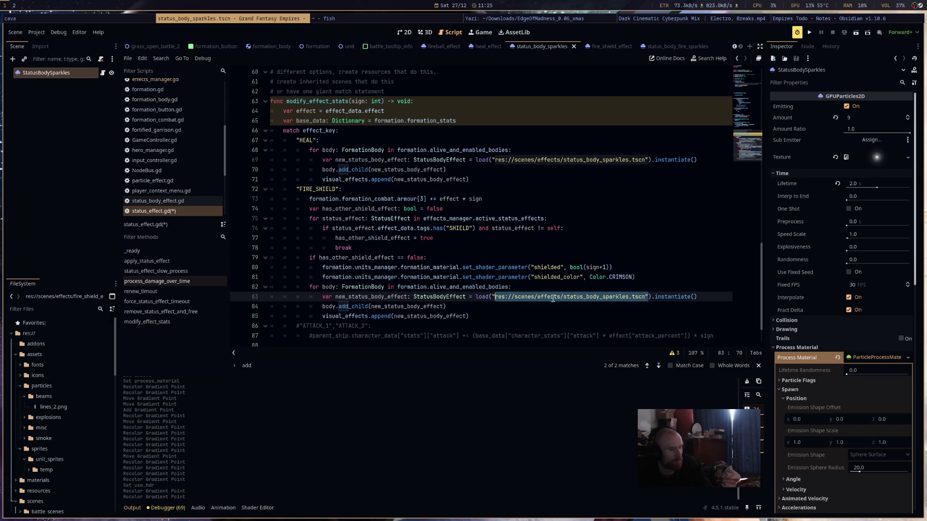
{"action": "double_click", "coordinate": [606, 297]}
{"action": "left_click", "coordinate": [601, 297]}
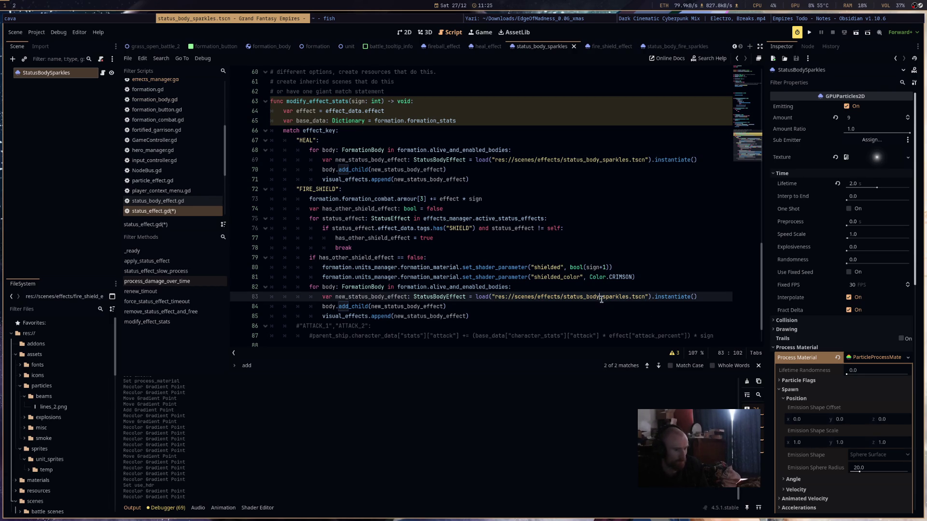
{"action": "type", "text": "fi"}
{"action": "key", "text": "Return"}
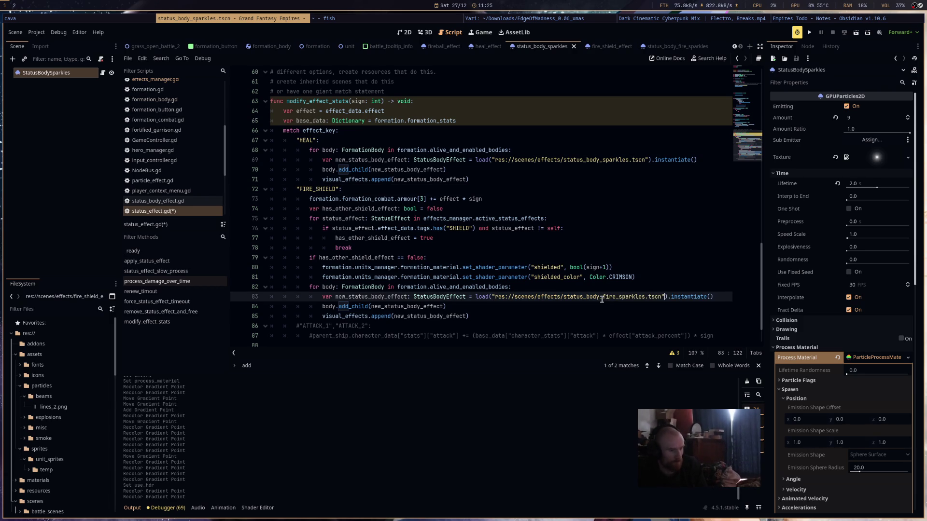
{"action": "left_click", "coordinate": [676, 199]}
{"action": "key", "text": "ctrl+s"}
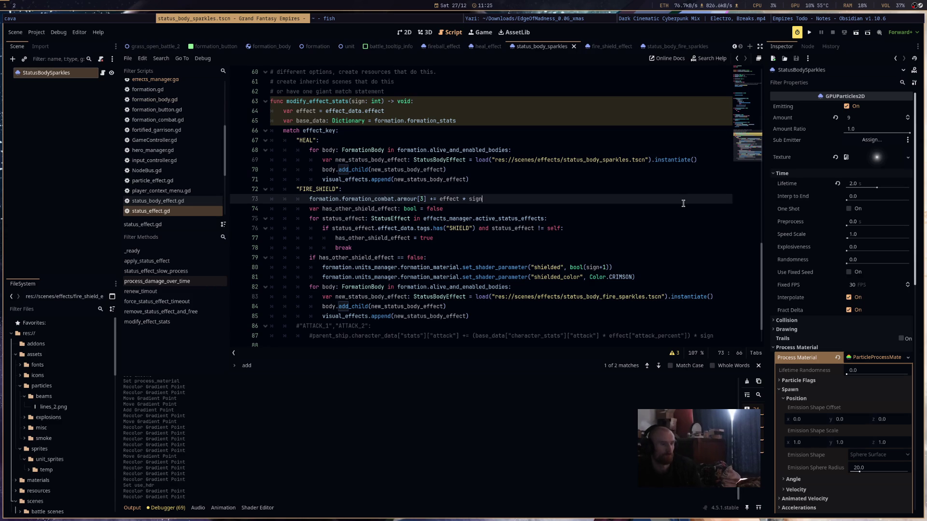
{"action": "left_click", "coordinate": [810, 32]}
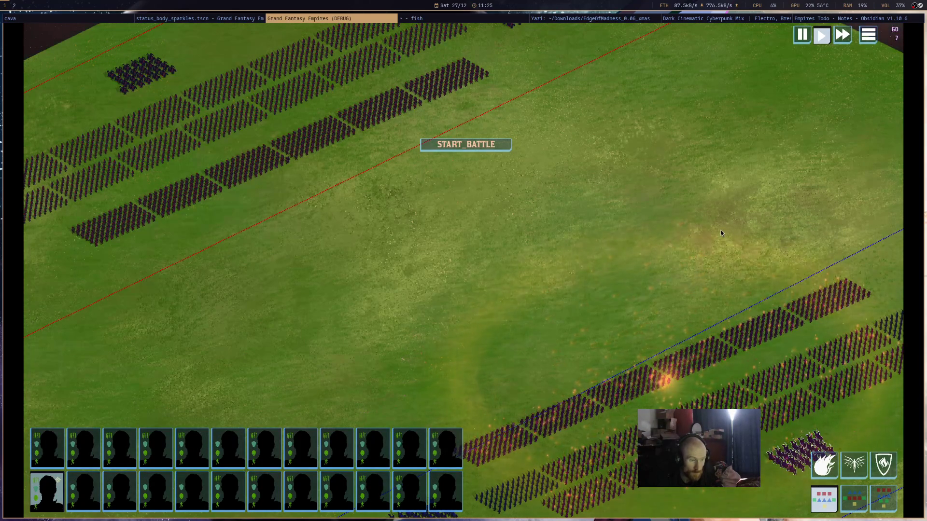
- Pan toward the enemy lines and zoom around the armies, then close the debug game
{"action": "key", "text": "s"}
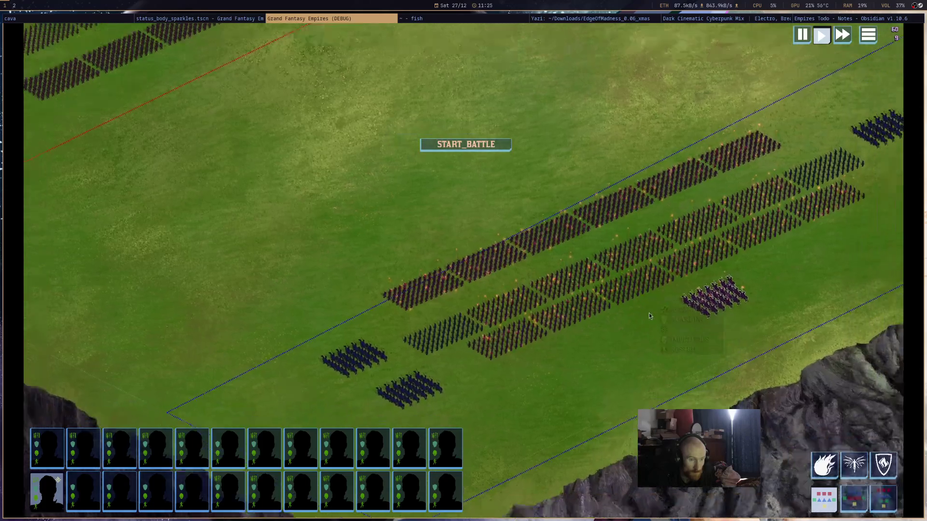
{"action": "scroll", "coordinate": [645, 314], "scroll_direction": "down", "scroll_amount": 5}
{"action": "scroll", "coordinate": [641, 315], "scroll_direction": "up", "scroll_amount": 5}
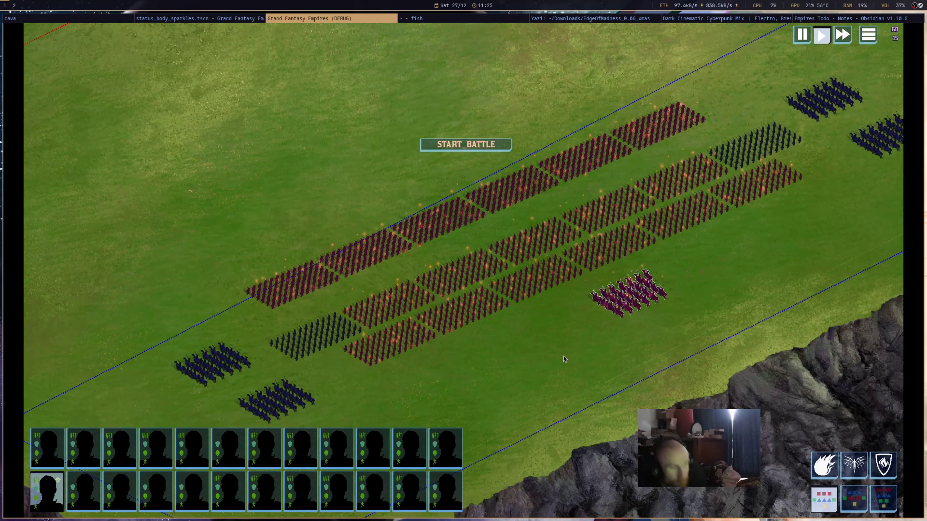
{"action": "scroll", "coordinate": [669, 289], "scroll_direction": "down", "scroll_amount": 5}
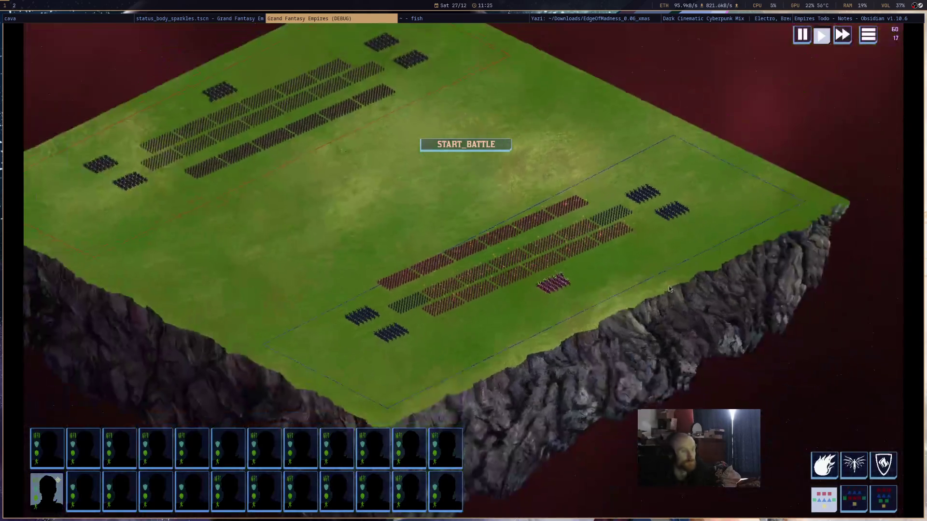
{"action": "scroll", "coordinate": [650, 285], "scroll_direction": "up", "scroll_amount": 5}
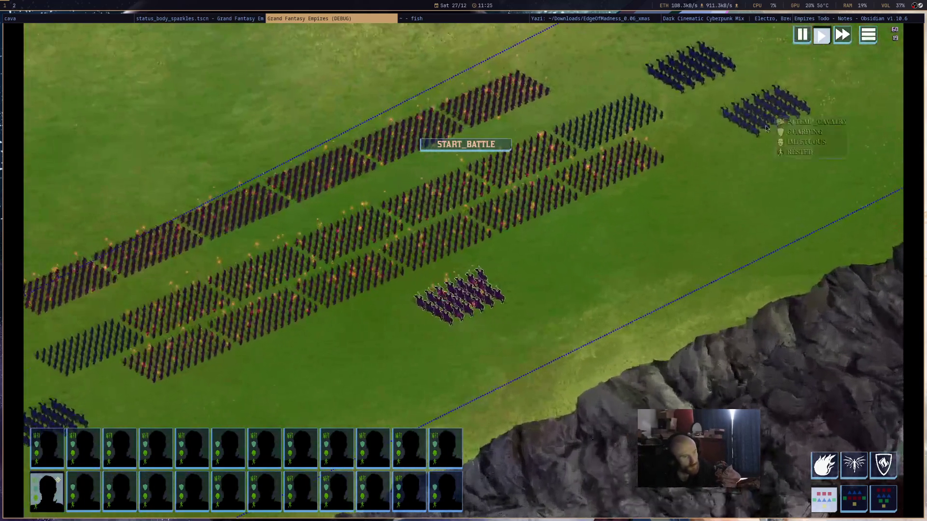
{"action": "middle_click", "coordinate": [378, 17]}
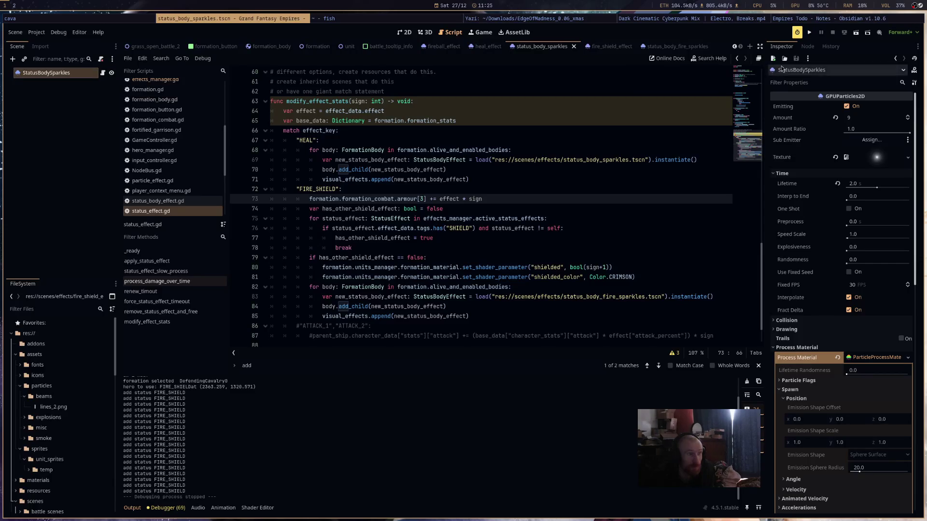
- Return to Godot and open the status_body_fire_sparkles scene in the 2D view
{"action": "left_click", "coordinate": [825, 18]}
{"action": "left_click", "coordinate": [697, 19]}
{"action": "left_click", "coordinate": [574, 20]}
{"action": "left_click", "coordinate": [389, 19]}
{"action": "left_click", "coordinate": [255, 19]}
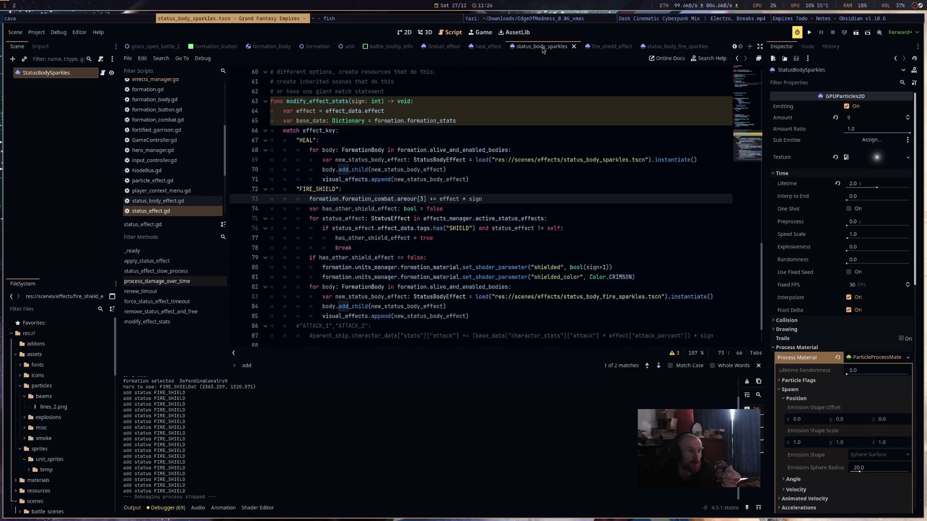
{"action": "left_click", "coordinate": [675, 46]}
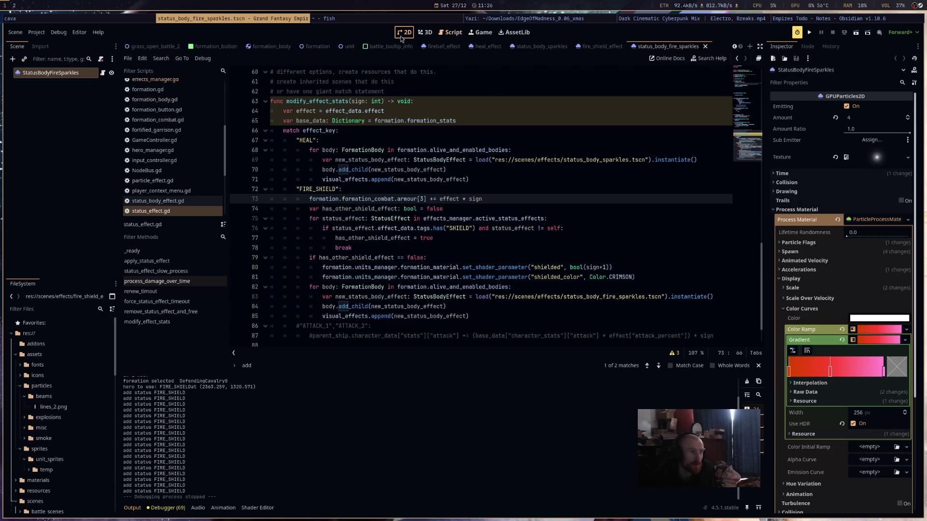
{"action": "left_click", "coordinate": [402, 35]}
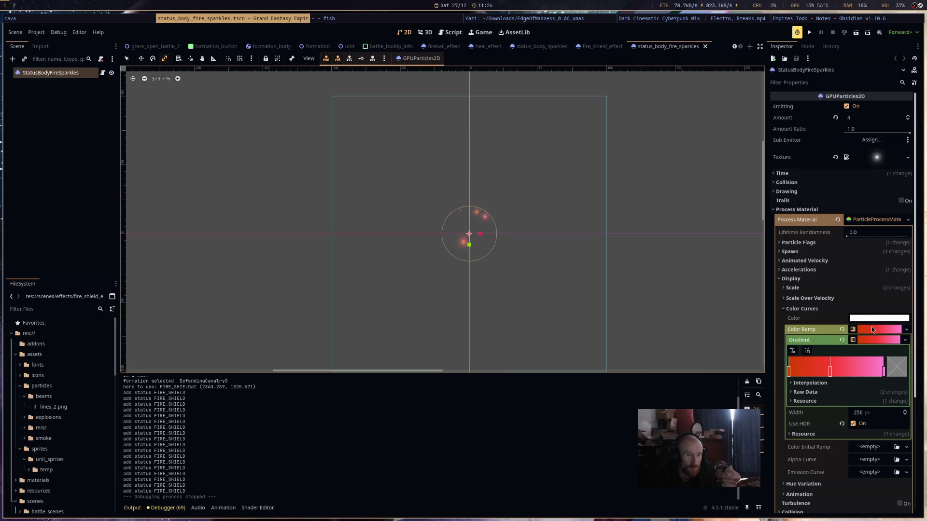
- Set the particle scale range to min 0.2 and max 0.3, save the scene and run the game
{"action": "left_click", "coordinate": [802, 288]}
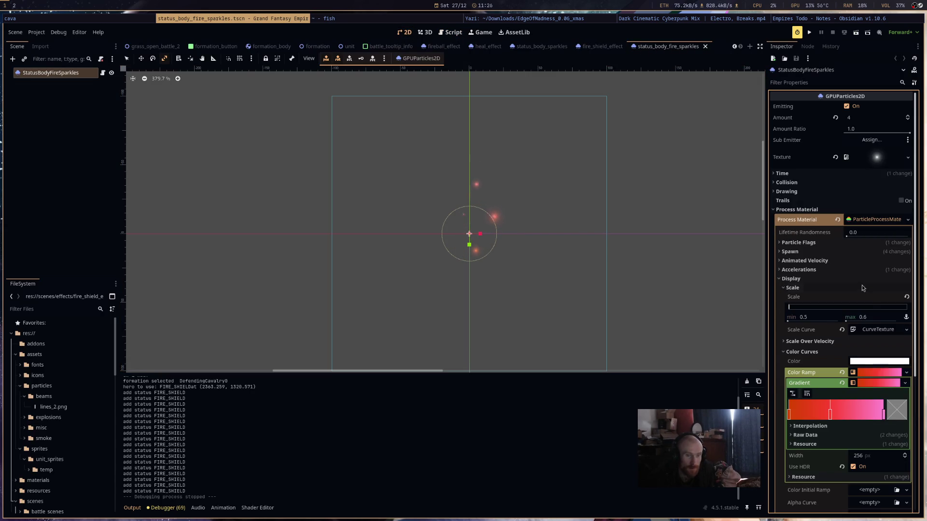
{"action": "left_click", "coordinate": [874, 319]}
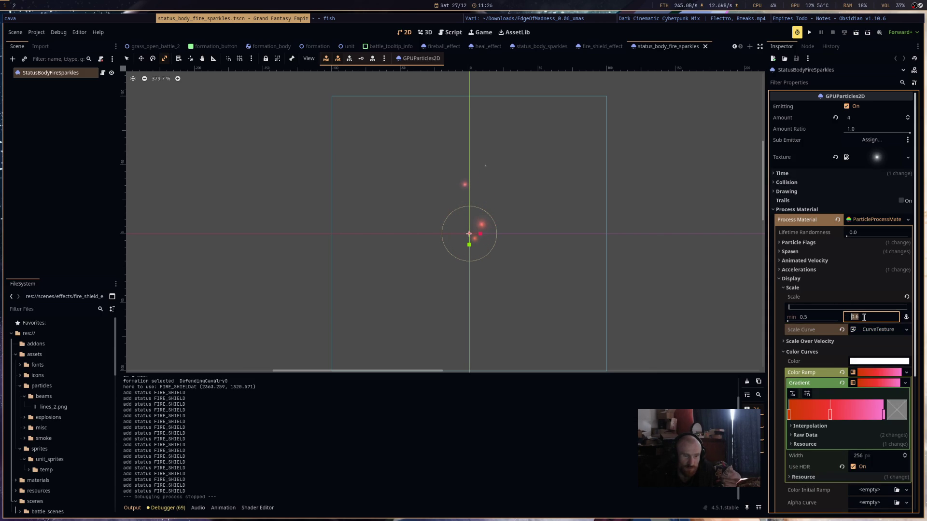
{"action": "type", "text": "0.3"}
{"action": "key", "text": "Return"}
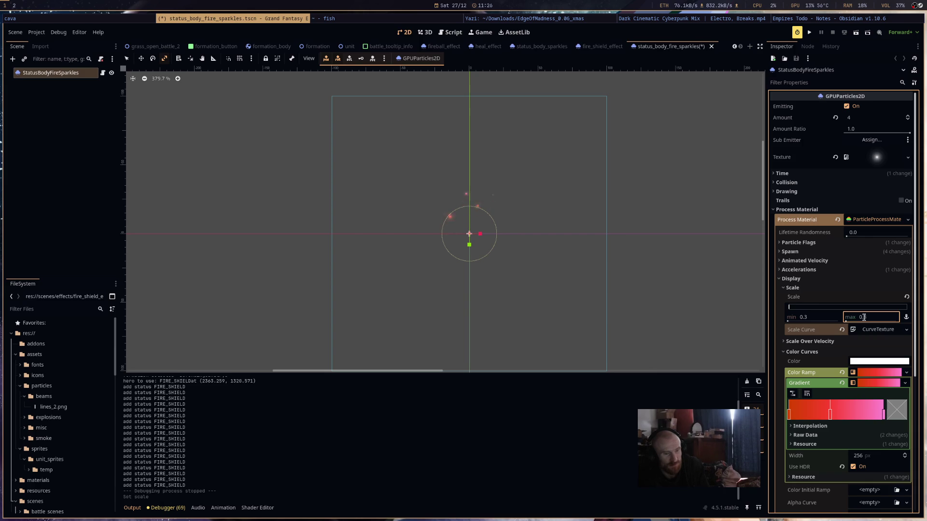
{"action": "left_click", "coordinate": [824, 322]}
{"action": "type", "text": "0.2"}
{"action": "key", "text": "Return"}
{"action": "key", "text": "ctrl+s"}
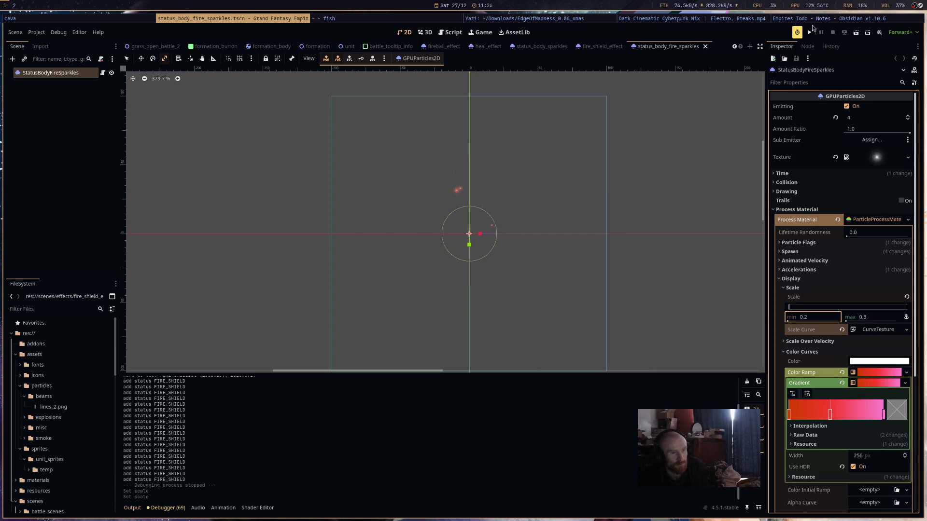
{"action": "left_click", "coordinate": [810, 31]}
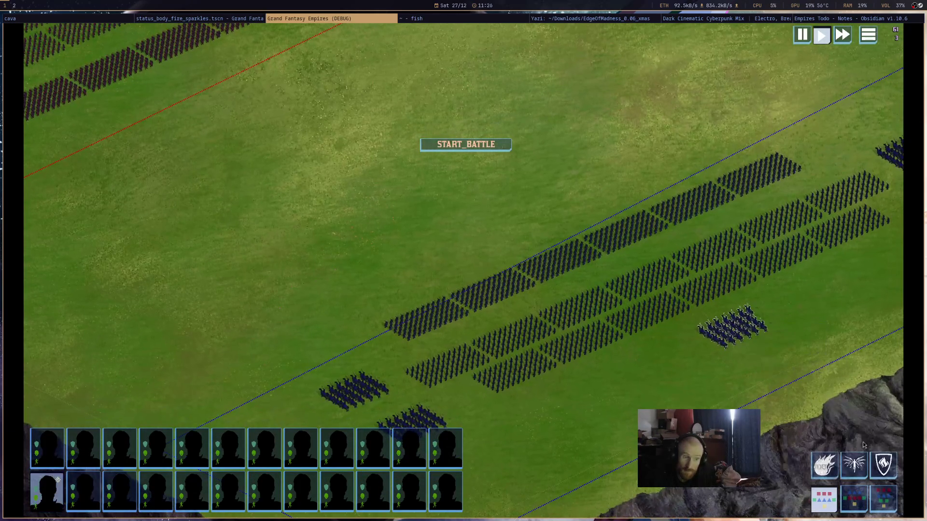
- Cast a fire blast on the army, zoom to watch the smaller sparkles, then close the game
{"action": "left_click", "coordinate": [825, 465]}
{"action": "left_click", "coordinate": [666, 287]}
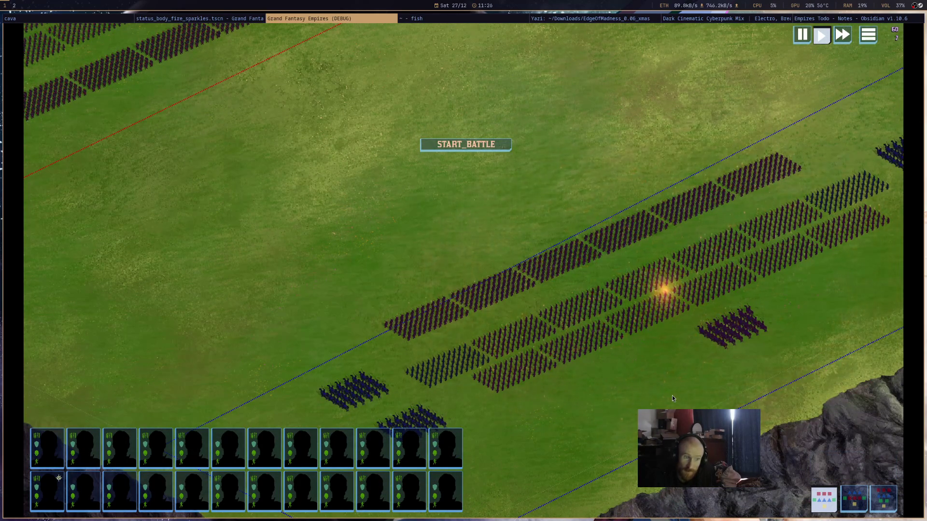
{"action": "scroll", "coordinate": [672, 395], "scroll_direction": "down", "scroll_amount": 5}
{"action": "scroll", "coordinate": [591, 318], "scroll_direction": "up", "scroll_amount": 5}
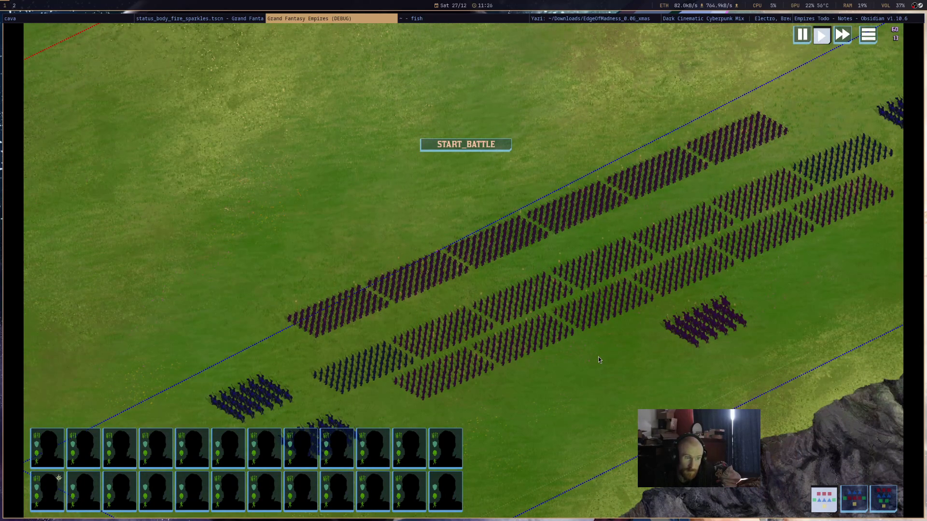
{"action": "scroll", "coordinate": [598, 359], "scroll_direction": "down", "scroll_amount": 2}
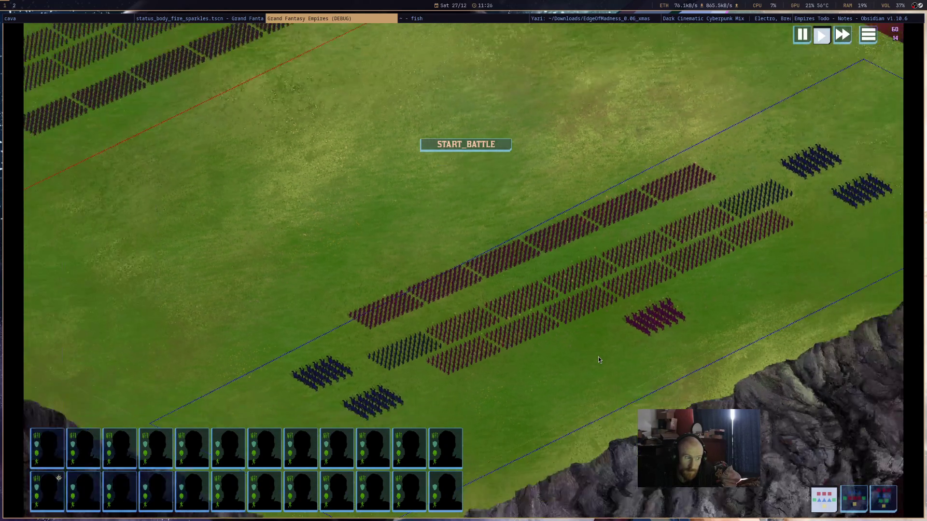
{"action": "scroll", "coordinate": [598, 358], "scroll_direction": "down", "scroll_amount": 3}
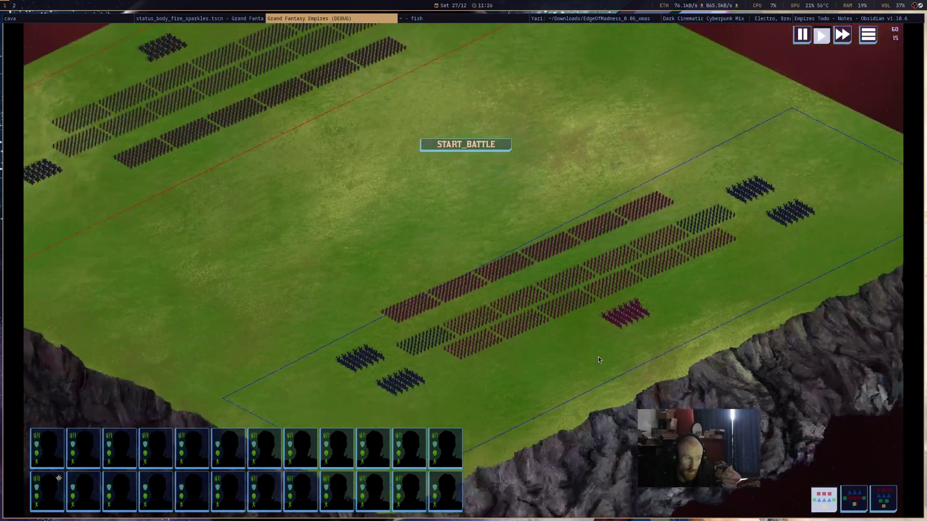
{"action": "scroll", "coordinate": [598, 358], "scroll_direction": "up", "scroll_amount": 4}
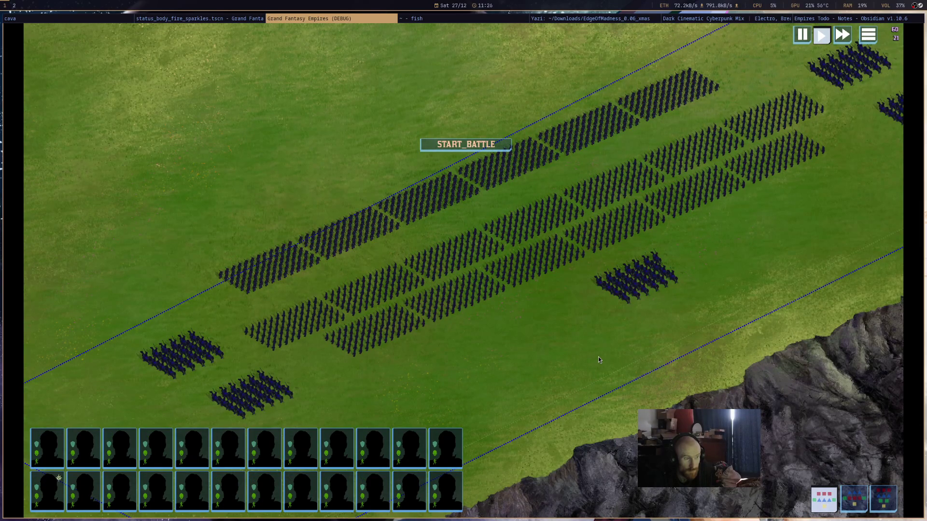
{"action": "scroll", "coordinate": [586, 341], "scroll_direction": "down", "scroll_amount": 2}
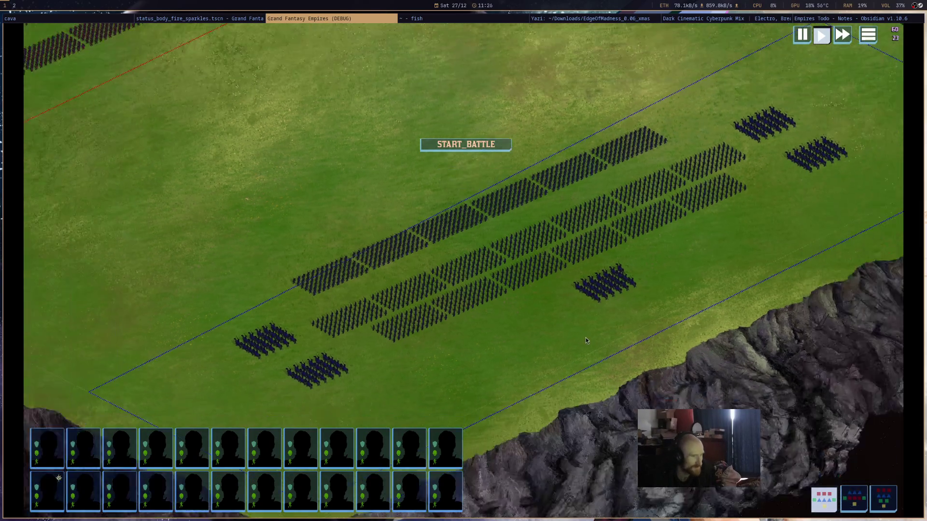
{"action": "scroll", "coordinate": [586, 340], "scroll_direction": "down", "scroll_amount": 2}
{"action": "left_click", "coordinate": [199, 19]}
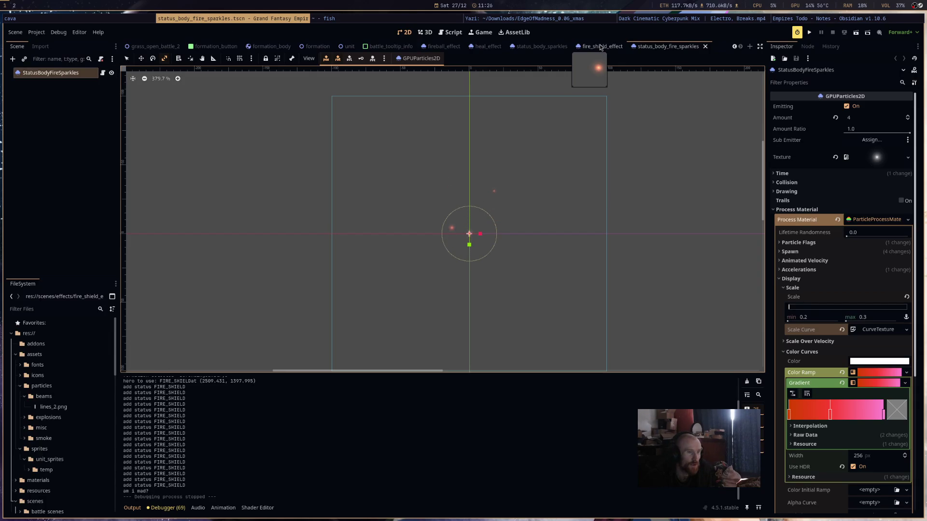
- Set the sparkles' Spawn > Velocity initial velocity to min 10 and max 15, save, and run the game
{"action": "left_click", "coordinate": [820, 242]}
{"action": "left_click", "coordinate": [820, 243]}
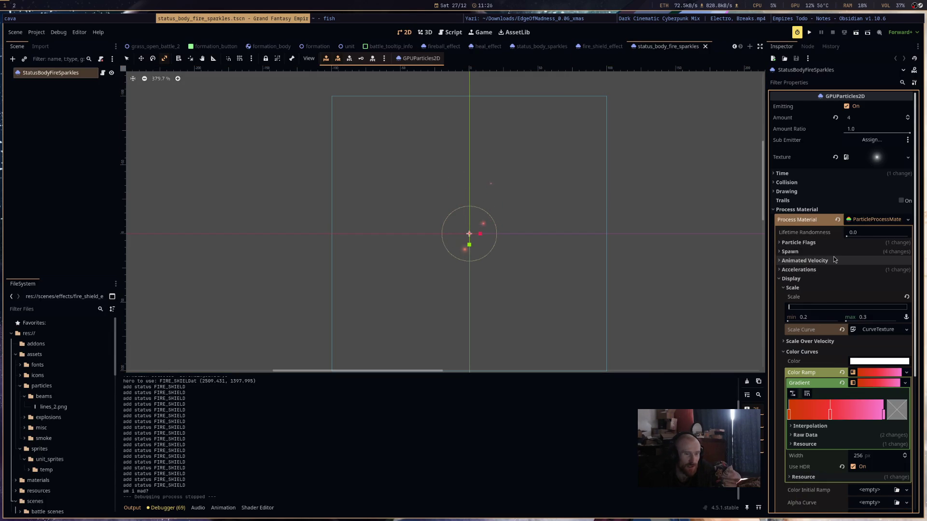
{"action": "left_click", "coordinate": [836, 252]}
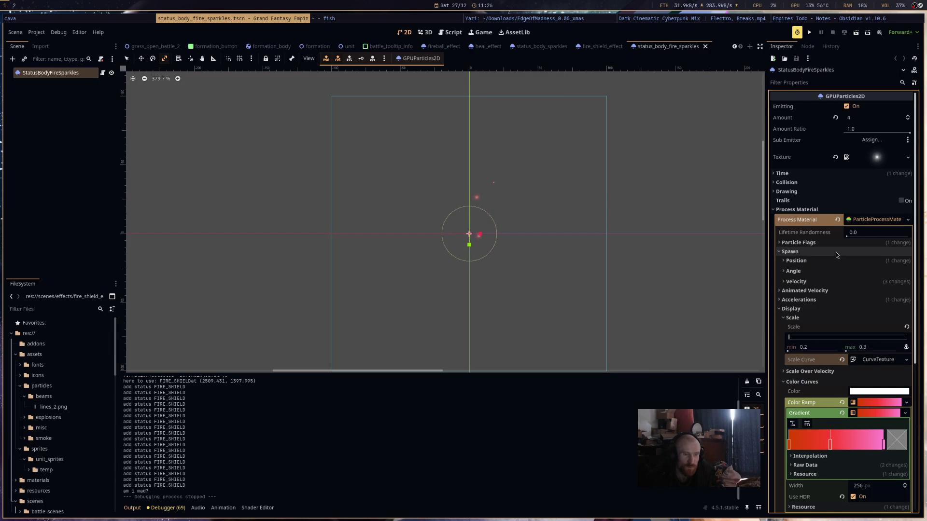
{"action": "left_click", "coordinate": [864, 282]}
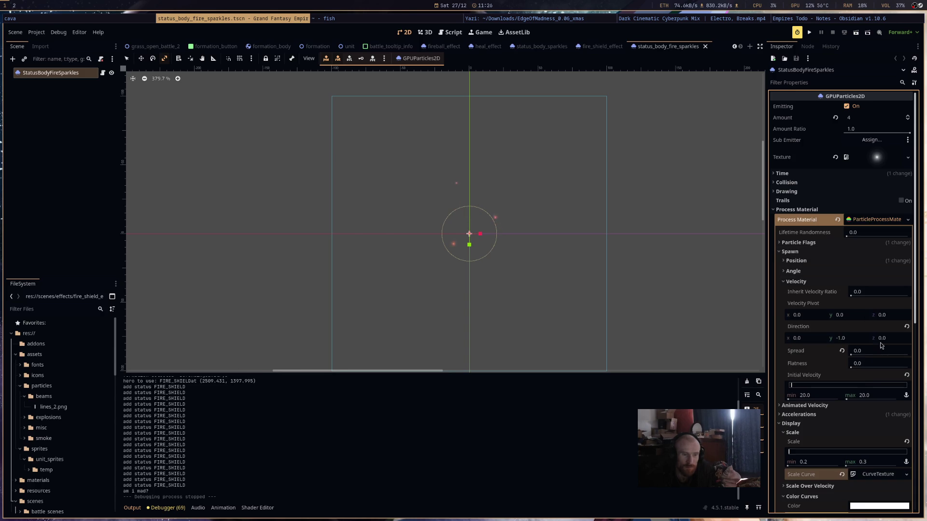
{"action": "left_click", "coordinate": [859, 395]}
{"action": "type", "text": "15"}
{"action": "key", "text": "Return"}
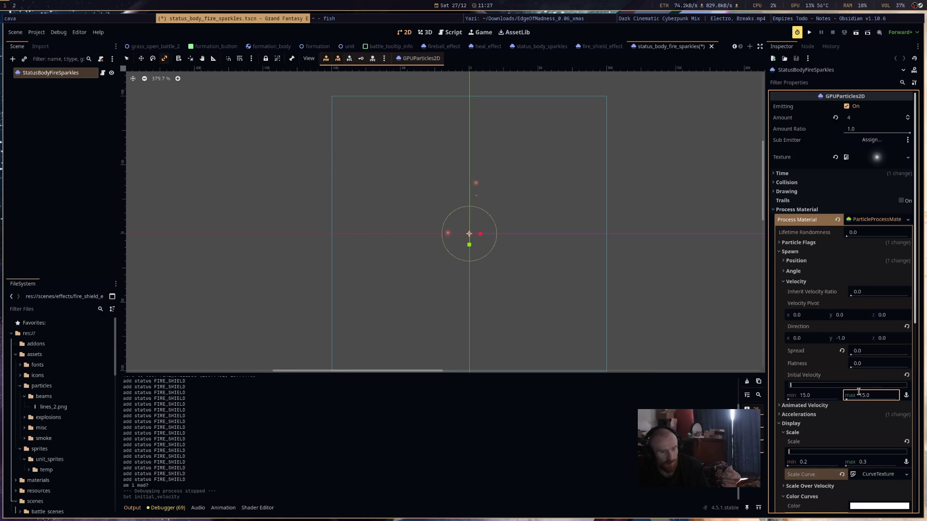
{"action": "left_click", "coordinate": [819, 395]}
{"action": "type", "text": "10"}
{"action": "key", "text": "Return"}
{"action": "key", "text": "ctrl+s"}
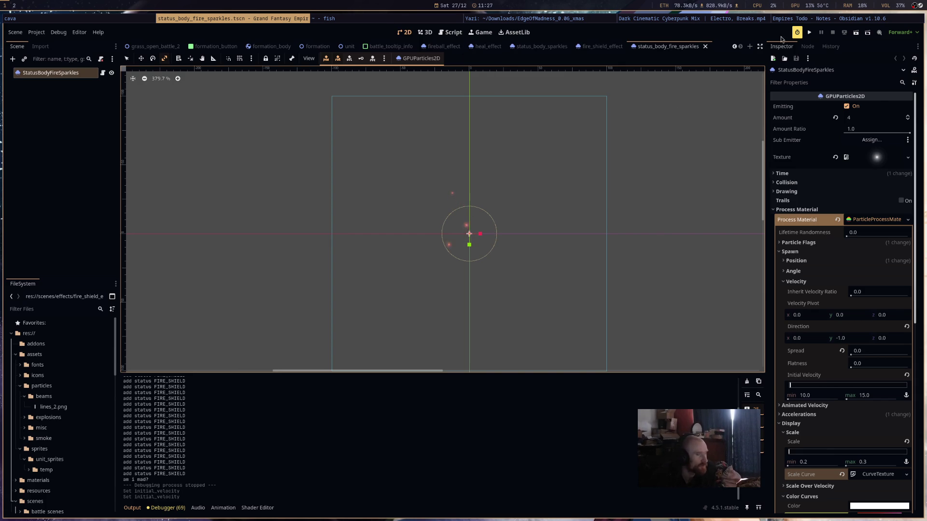
{"action": "left_click", "coordinate": [813, 34]}
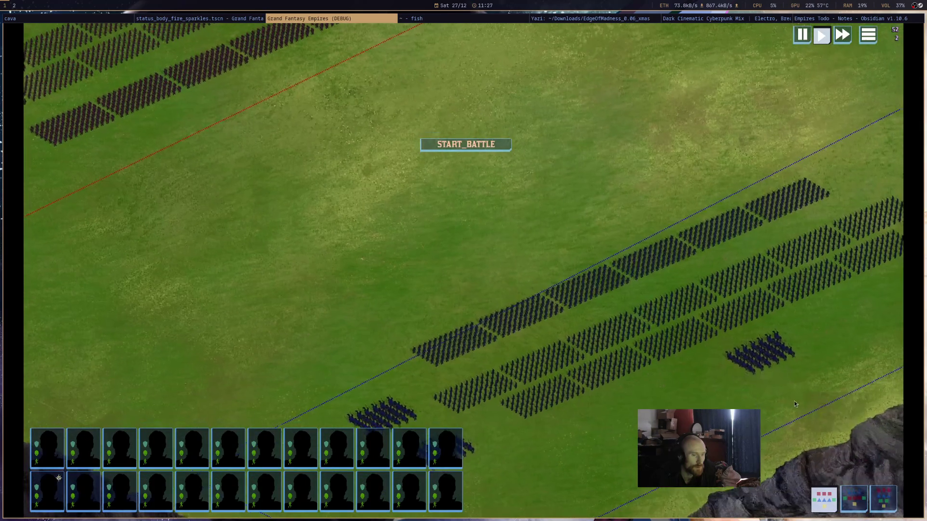
- Cast the cavalry's fire spell on the enemy troops, pan to check the slower sparkles, then close the game
{"action": "left_click", "coordinate": [773, 360]}
{"action": "left_click", "coordinate": [855, 461]}
{"action": "left_click", "coordinate": [684, 302]}
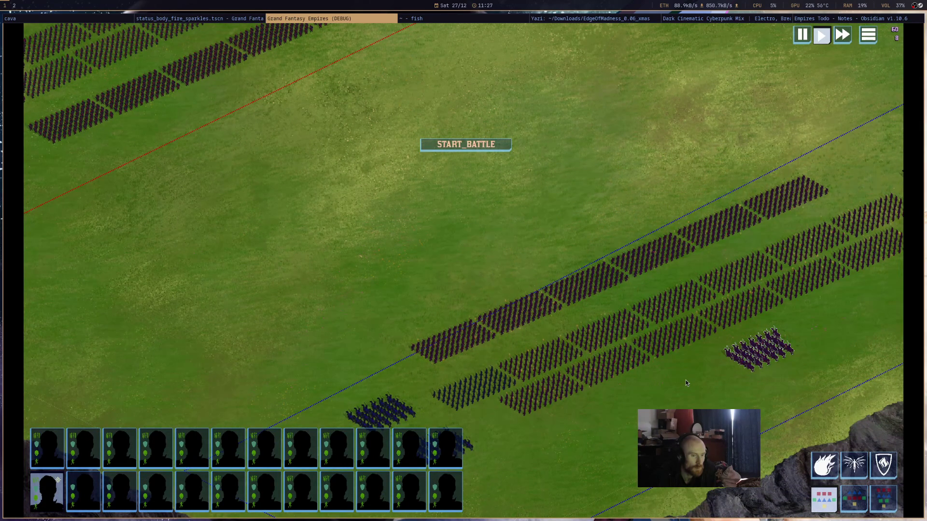
{"action": "key", "text": "d"}
{"action": "mouse_move", "coordinate": [648, 277]}
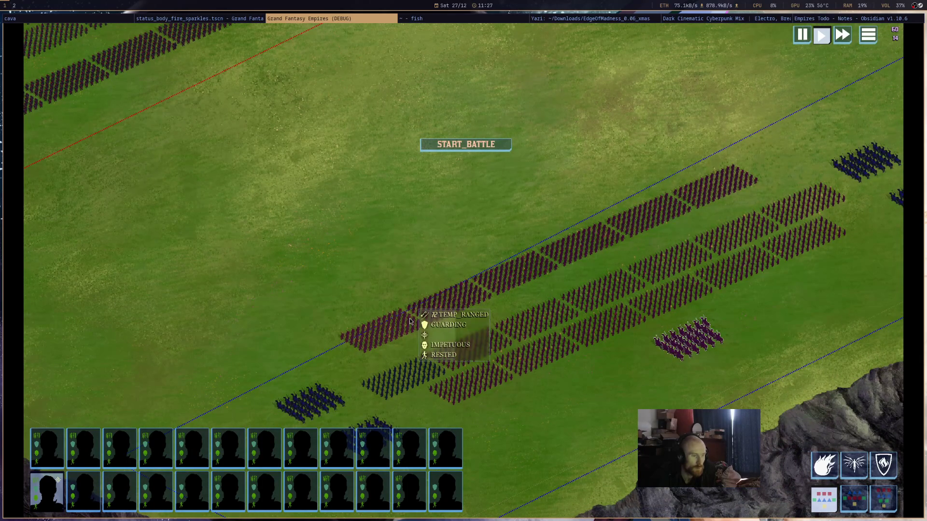
{"action": "scroll", "coordinate": [410, 321], "scroll_direction": "down", "scroll_amount": 5}
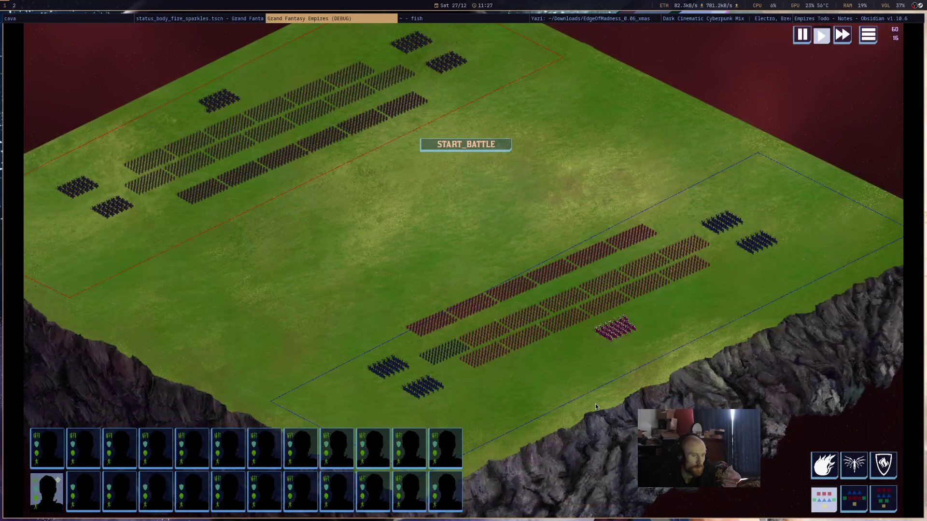
{"action": "scroll", "coordinate": [597, 407], "scroll_direction": "up", "scroll_amount": 3}
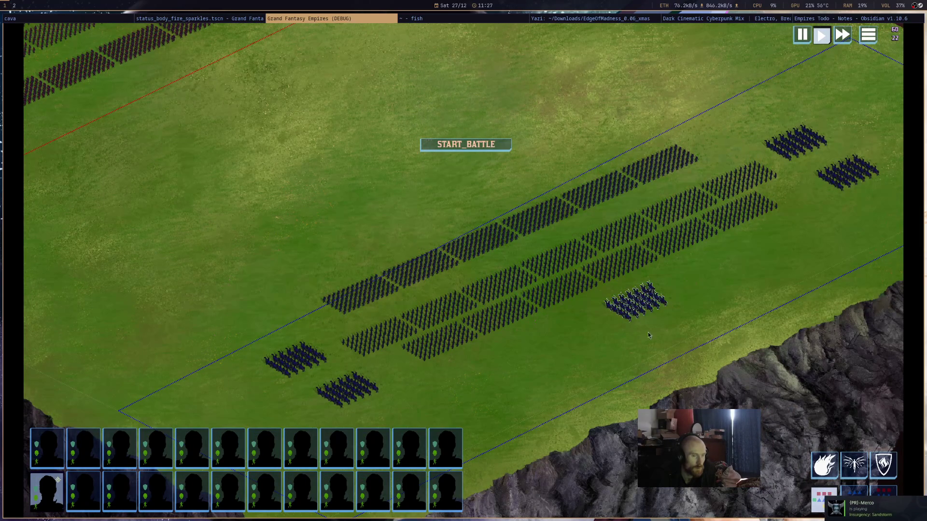
{"action": "middle_click", "coordinate": [373, 18]}
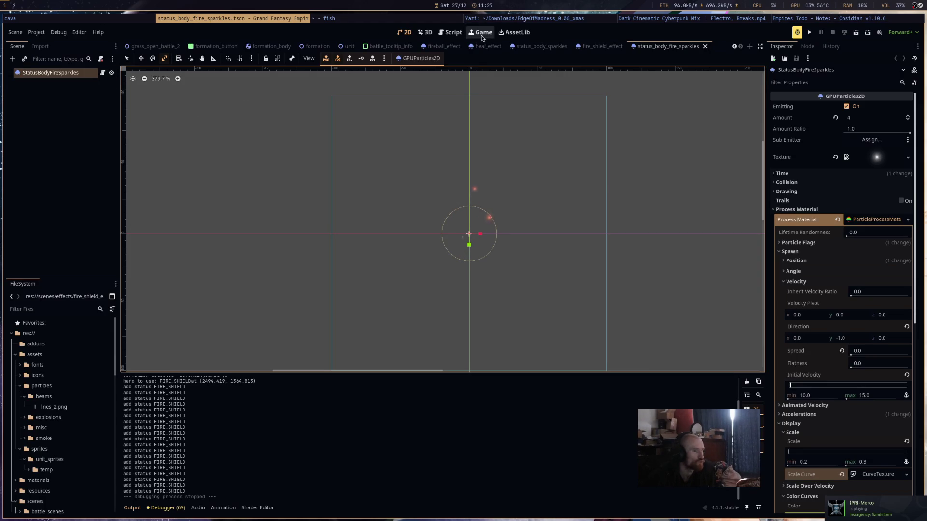
- Flip between status_effect.gd and effects_manager.gd, landing on effects_manager.gd, then bring up the todo note
{"action": "left_click", "coordinate": [453, 33]}
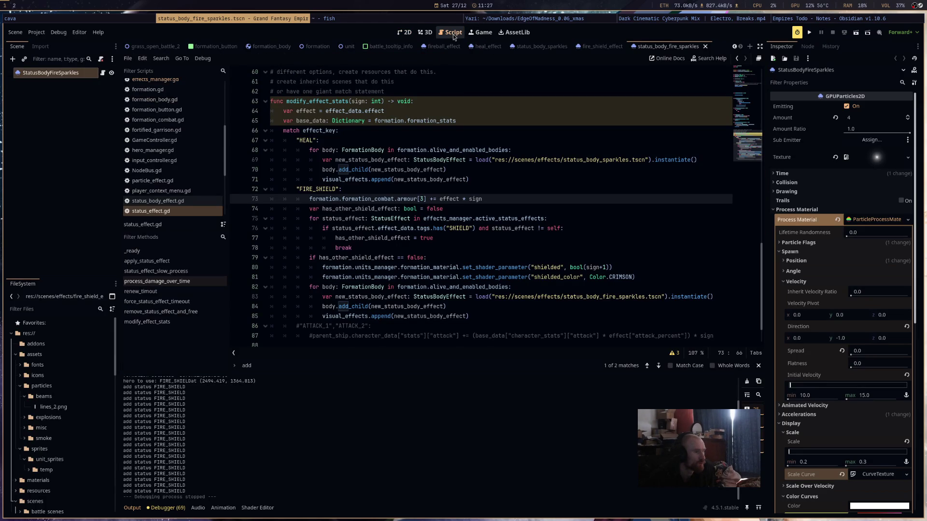
{"action": "left_click", "coordinate": [183, 80]}
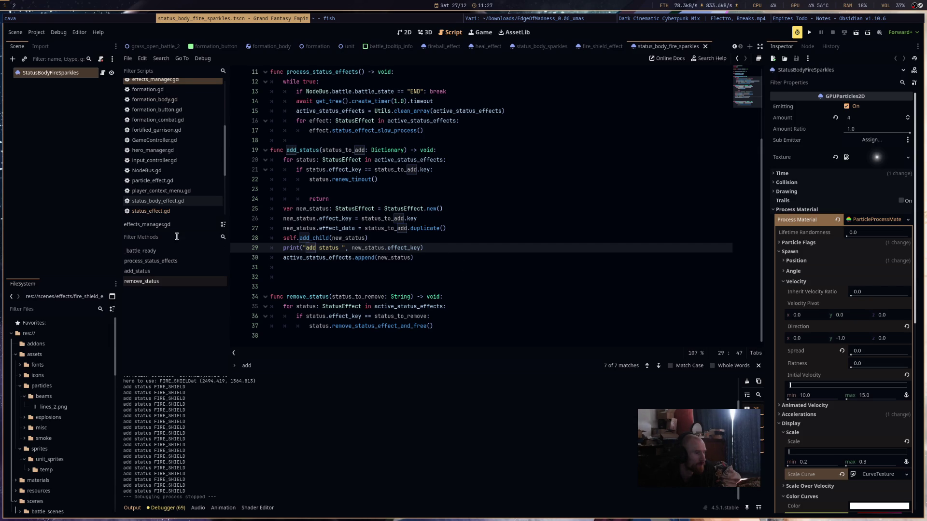
{"action": "left_click", "coordinate": [176, 211]}
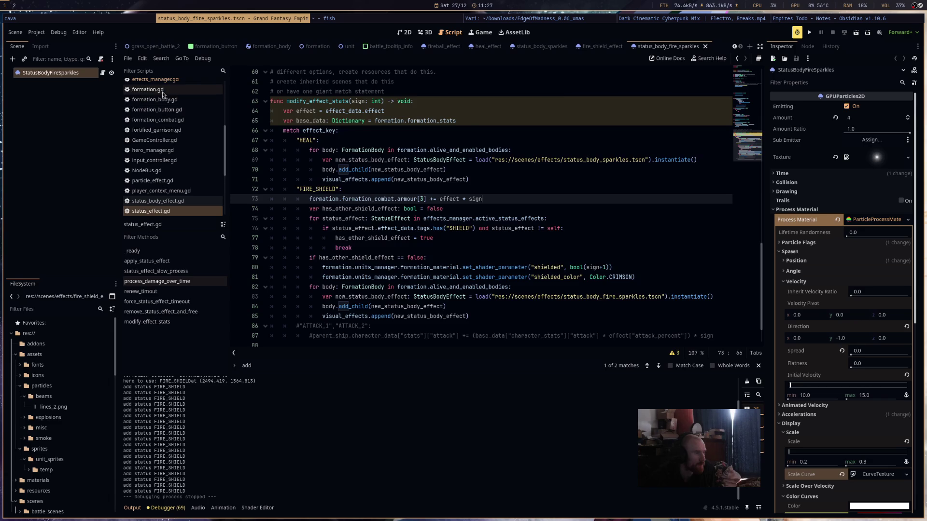
{"action": "left_click", "coordinate": [155, 80]}
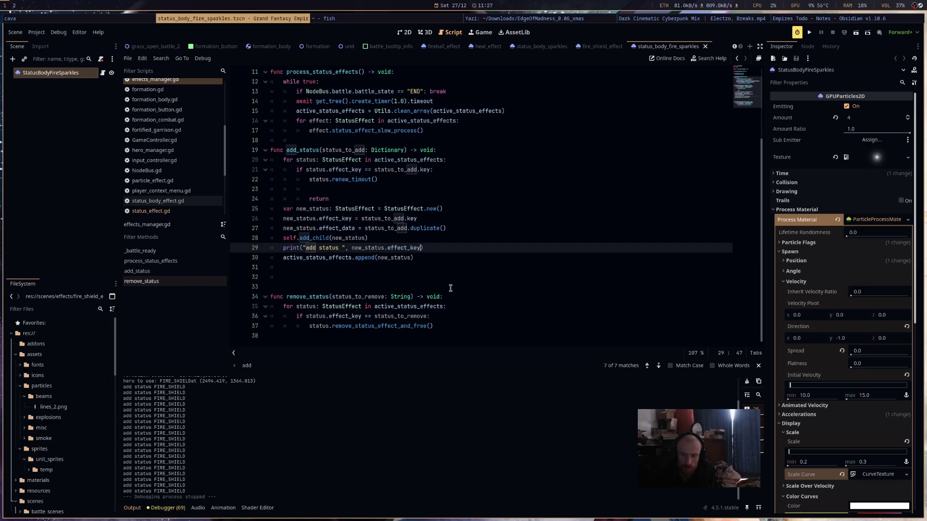
{"action": "left_click", "coordinate": [840, 19]}
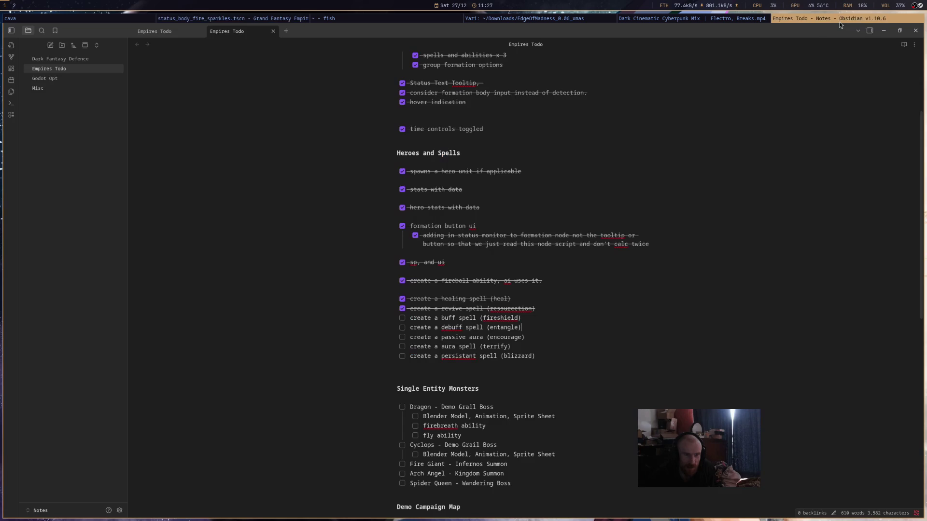
- Tick off 'create a buff spell (fireshield)' in the Empires Todo note and return to Godot
{"action": "left_click", "coordinate": [406, 317]}
{"action": "left_click", "coordinate": [406, 318]}
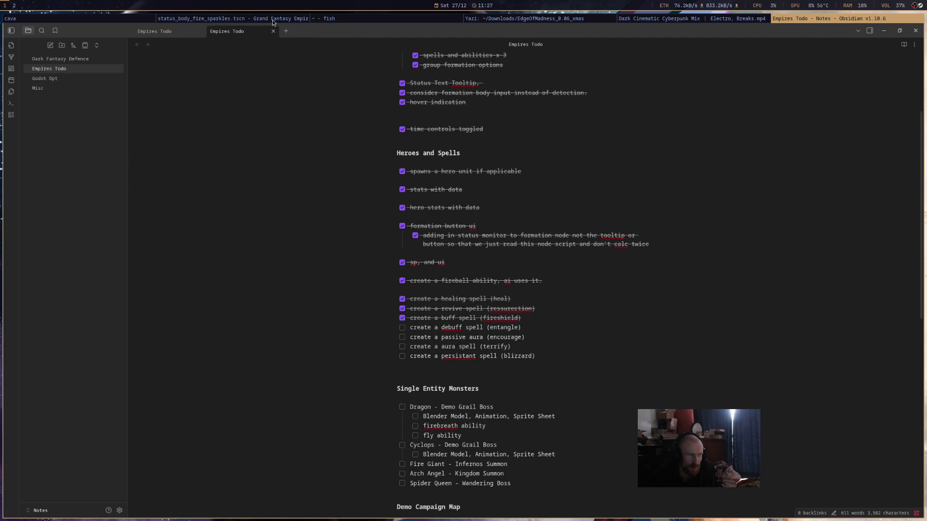
{"action": "left_click", "coordinate": [272, 22]}
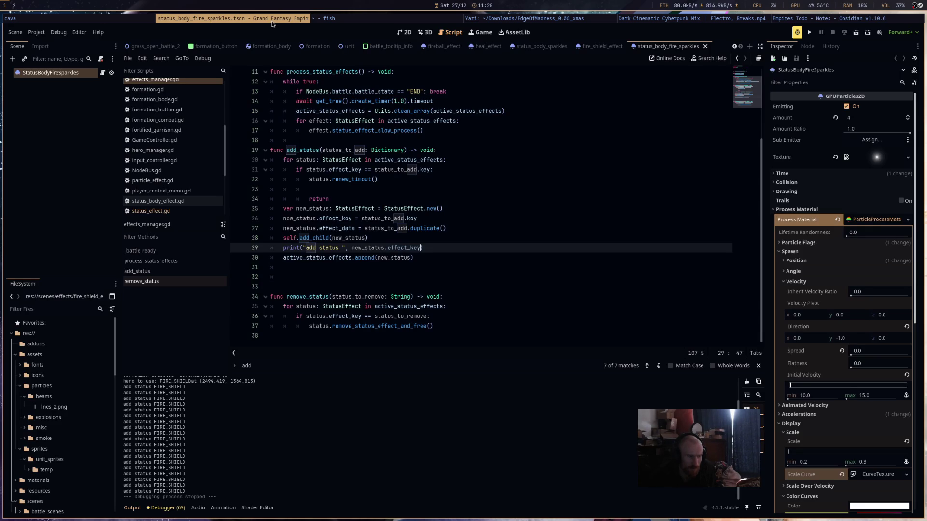
- Run the game and pan and zoom the battlefield to bring the blue army's formations into view
{"action": "left_click", "coordinate": [810, 34]}
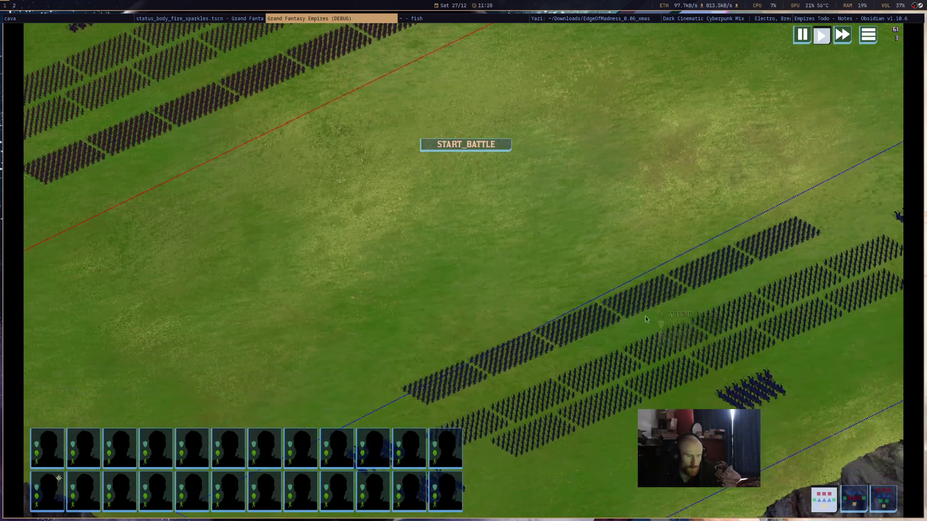
{"action": "mouse_move", "coordinate": [648, 312]}
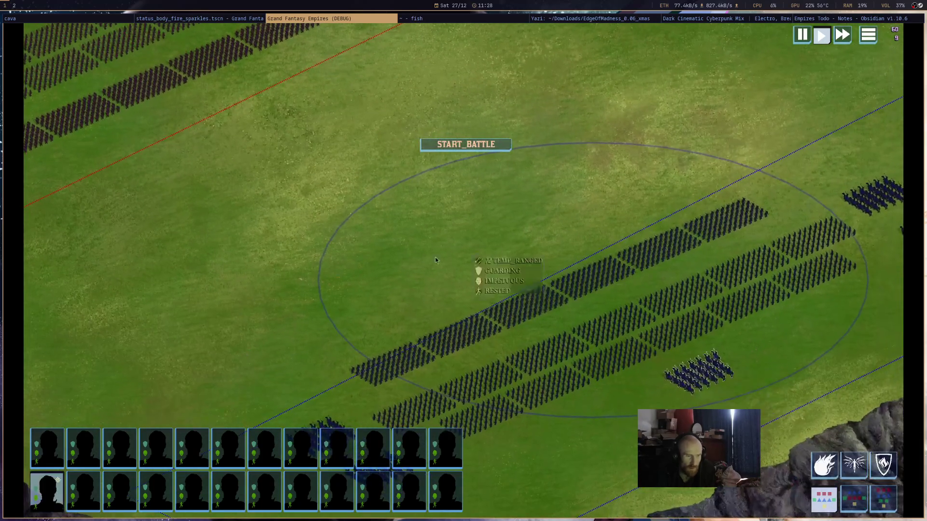
{"action": "scroll", "coordinate": [436, 260], "scroll_direction": "down", "scroll_amount": 3}
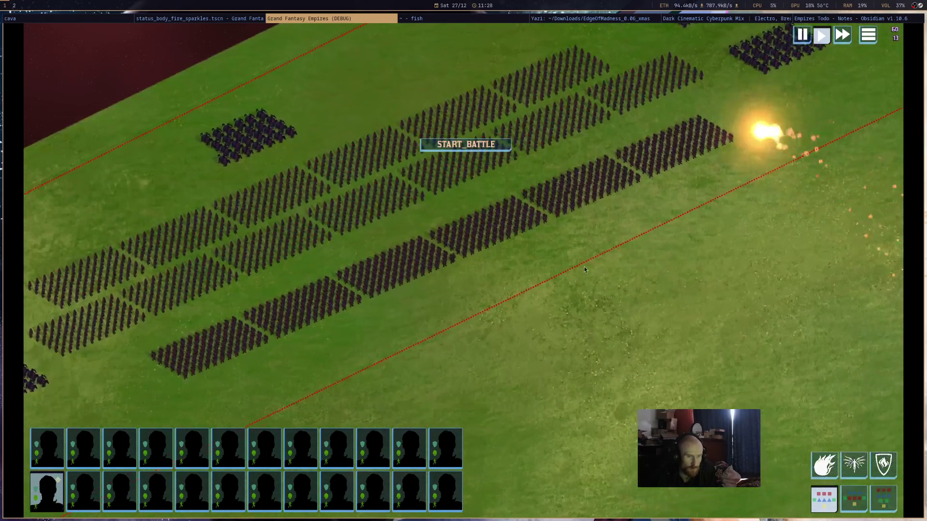
{"action": "left_click_drag", "start_coordinate": [584, 267], "coordinate": [652, 347]}
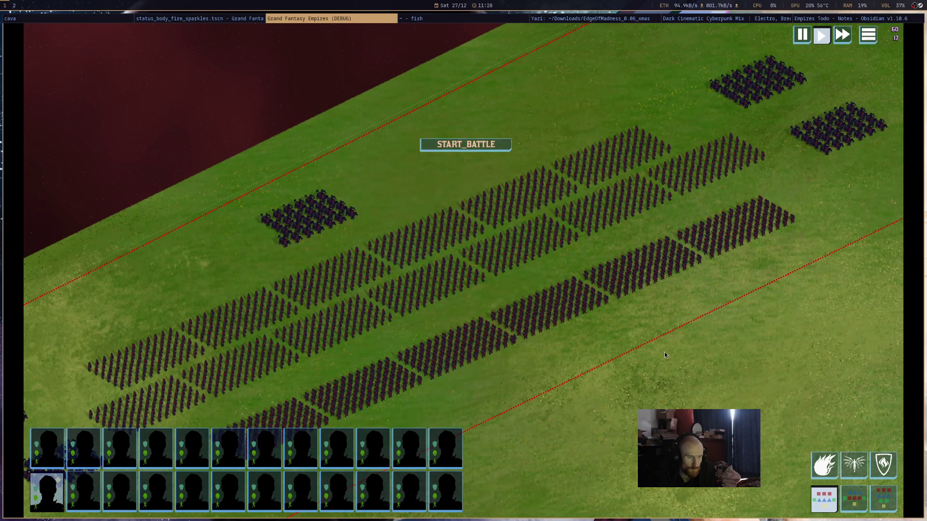
{"action": "scroll", "coordinate": [676, 363], "scroll_direction": "down", "scroll_amount": 3}
{"action": "left_click_drag", "start_coordinate": [684, 370], "coordinate": [552, 259]}
{"action": "scroll", "coordinate": [553, 259], "scroll_direction": "up", "scroll_amount": 4}
{"action": "scroll", "coordinate": [639, 283], "scroll_direction": "up", "scroll_amount": 2}
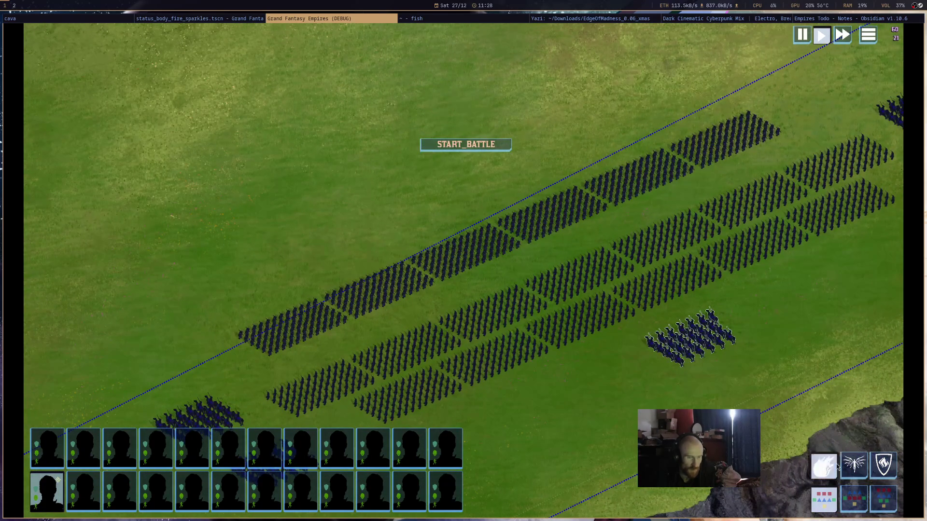
{"action": "mouse_move", "coordinate": [556, 216]}
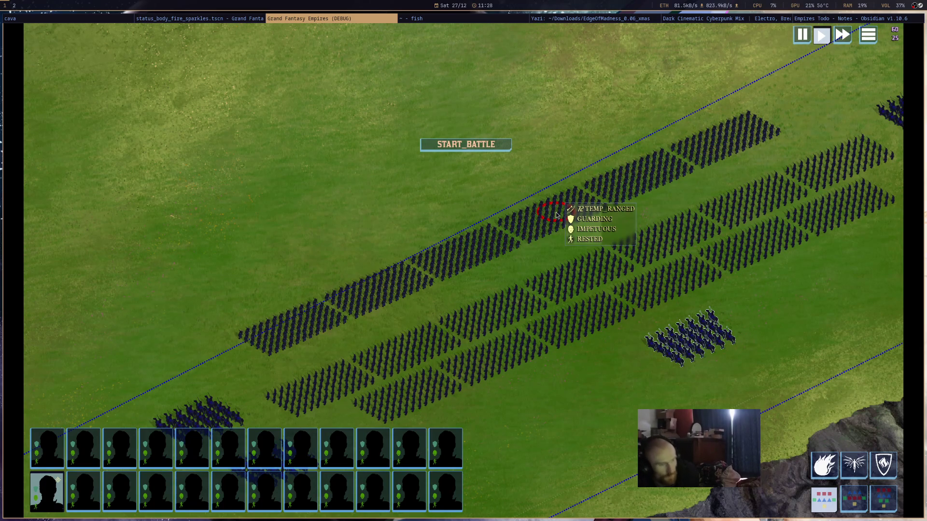
- Cast several fireballs onto the front line and main formation, then return to the Godot editor
{"action": "left_click", "coordinate": [556, 216]}
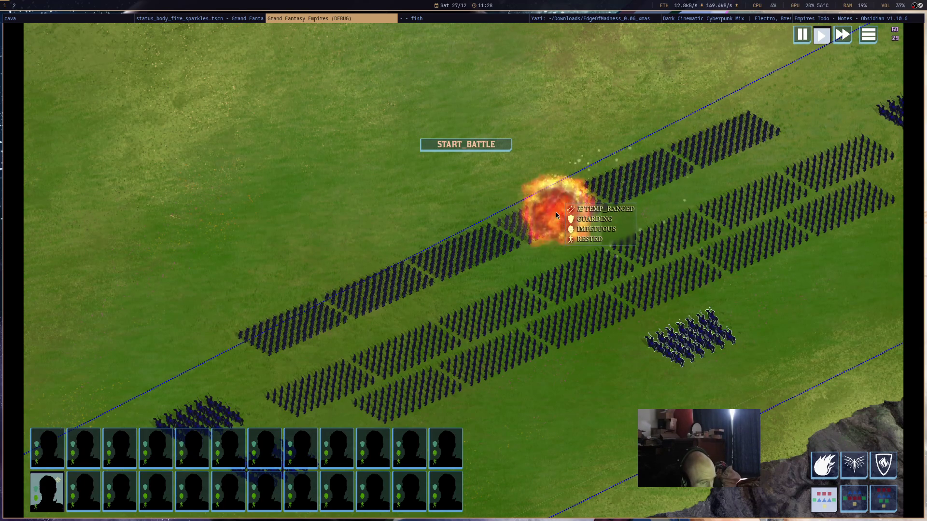
{"action": "left_click", "coordinate": [824, 464]}
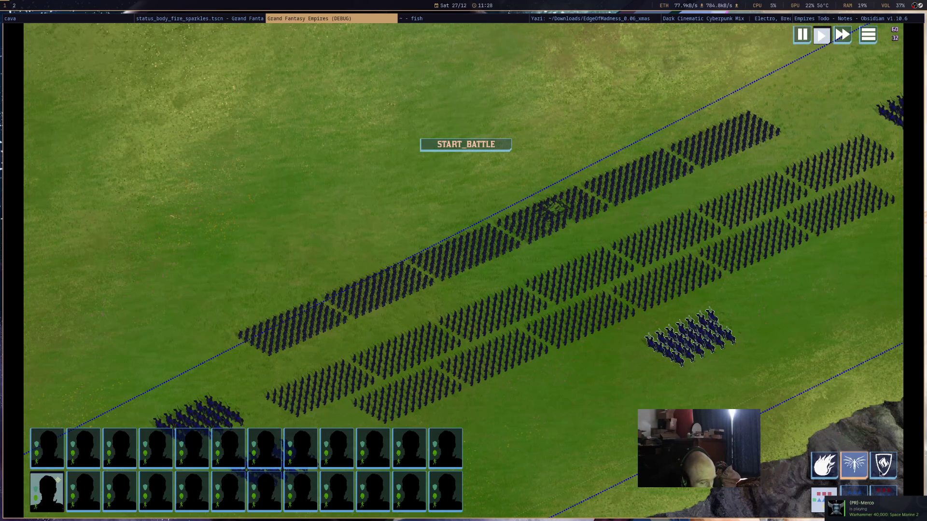
{"action": "left_click", "coordinate": [557, 253]}
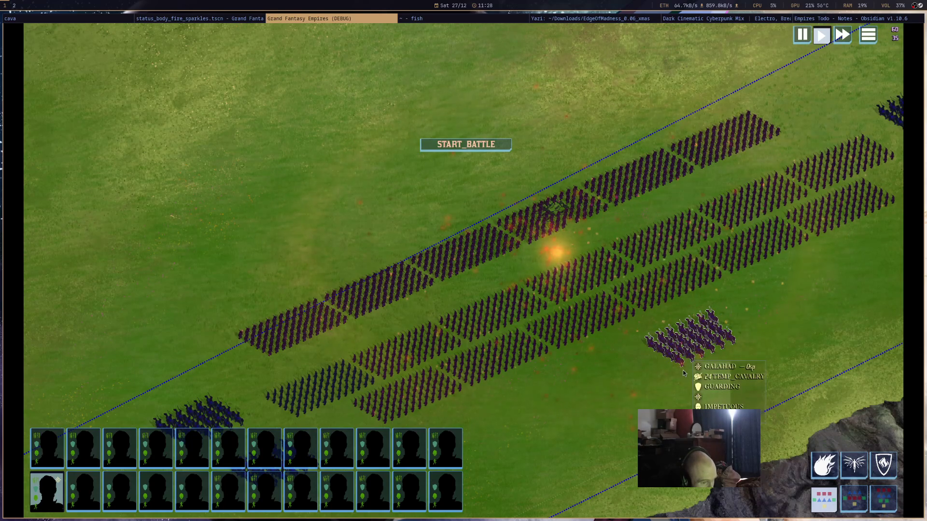
{"action": "left_click", "coordinate": [824, 463]}
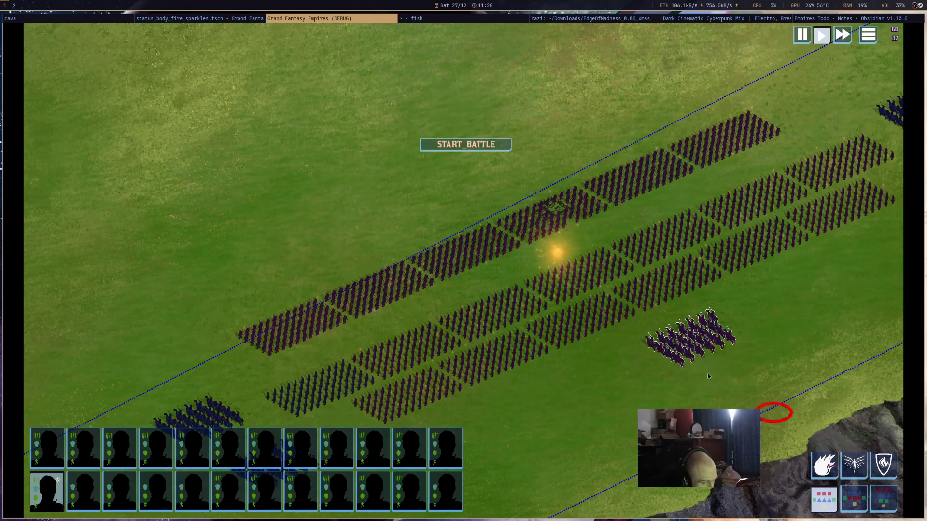
{"action": "left_click", "coordinate": [483, 254]}
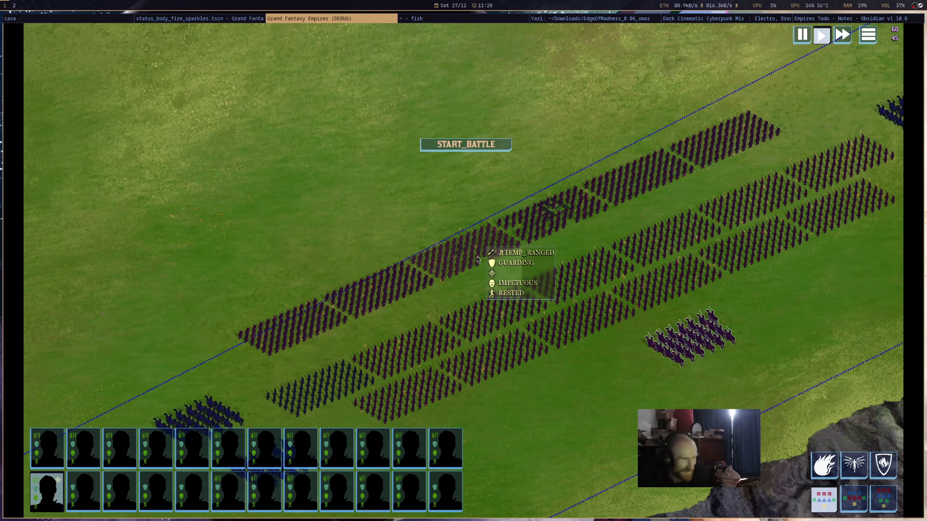
{"action": "left_click", "coordinate": [247, 18]}
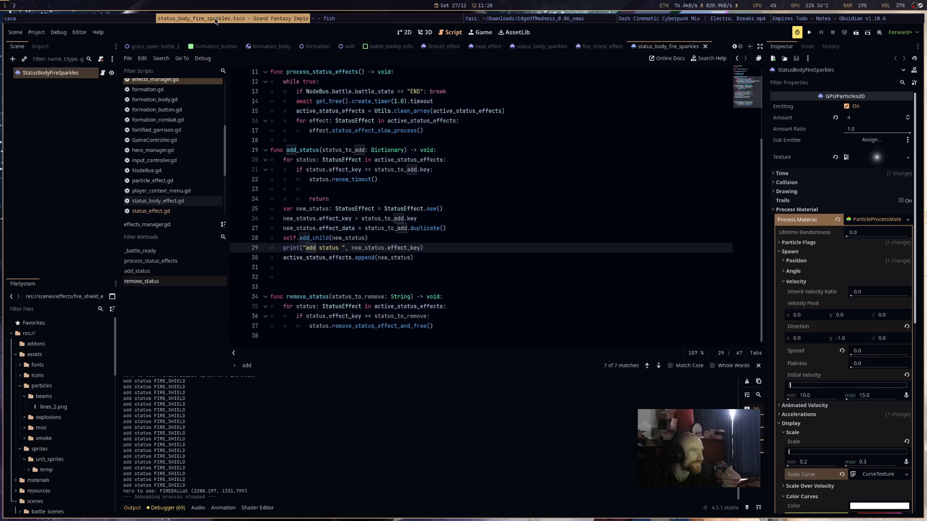
- Open DataMisc.gd with the effect definitions from the script list
{"action": "scroll", "coordinate": [199, 205], "scroll_direction": "down", "scroll_amount": 5}
{"action": "scroll", "coordinate": [167, 145], "scroll_direction": "up", "scroll_amount": 5}
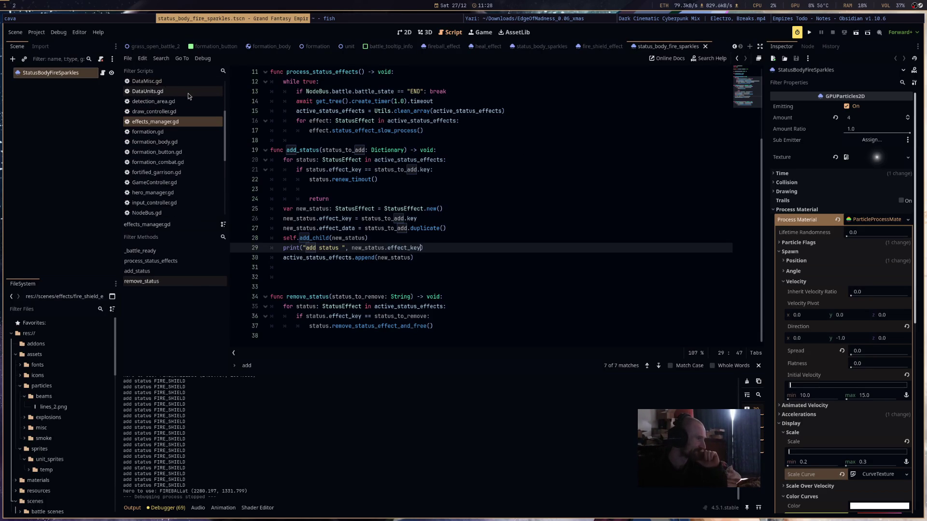
{"action": "left_click", "coordinate": [188, 81]}
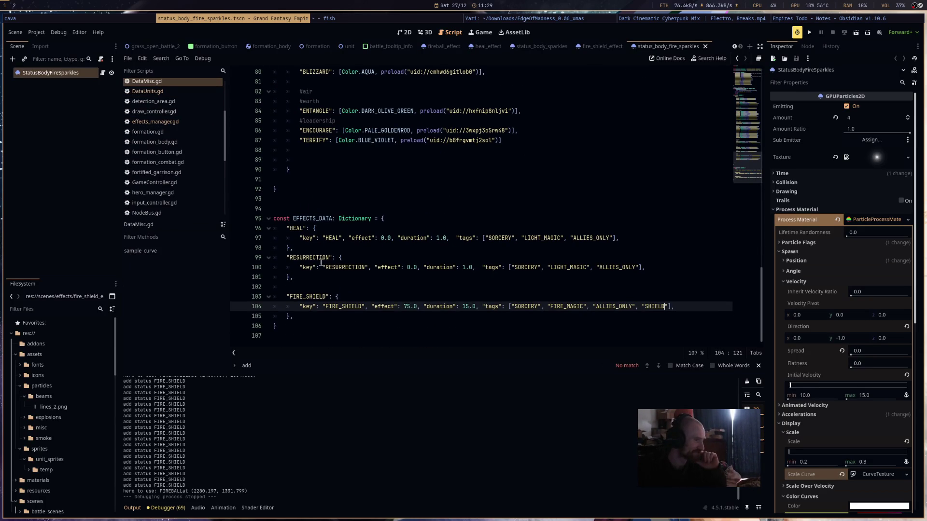
- Change the FIRE_SHIELD duration from 15.0 to 240.0, save DataMisc.gd, and switch to the todo note
{"action": "double_click", "coordinate": [466, 307]}
{"action": "type", "text": "3"}
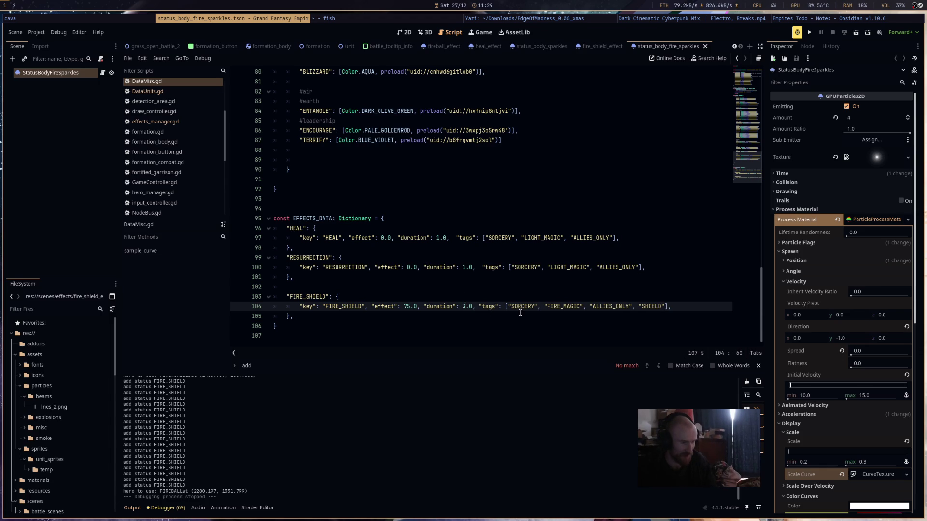
{"action": "left_click", "coordinate": [462, 307]}
{"action": "type", "text": "14"}
{"action": "key", "text": "Up"}
{"action": "key", "text": "Up"}
{"action": "key", "text": "Up"}
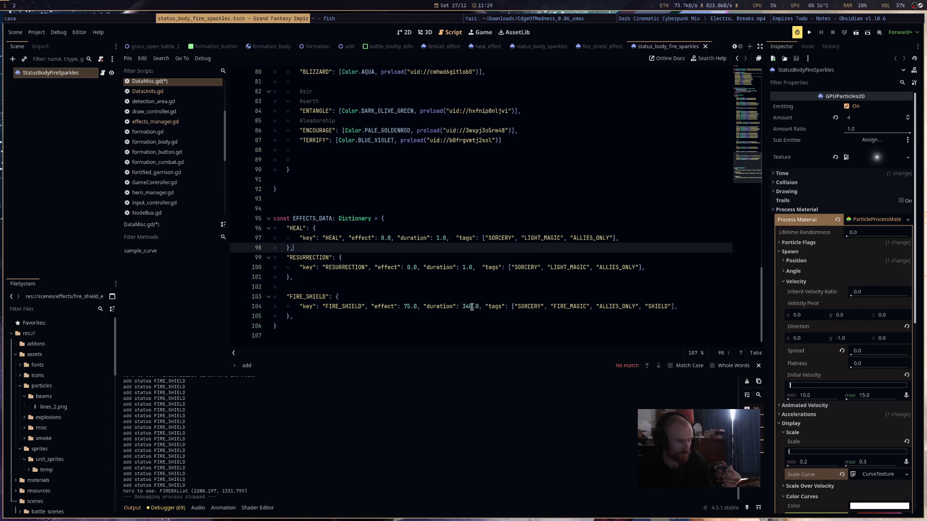
{"action": "left_click", "coordinate": [464, 306]}
{"action": "key", "text": "BackSpace"}
{"action": "type", "text": "2"}
{"action": "key", "text": "Up"}
{"action": "key", "text": "Up"}
{"action": "key", "text": "ctrl+s"}
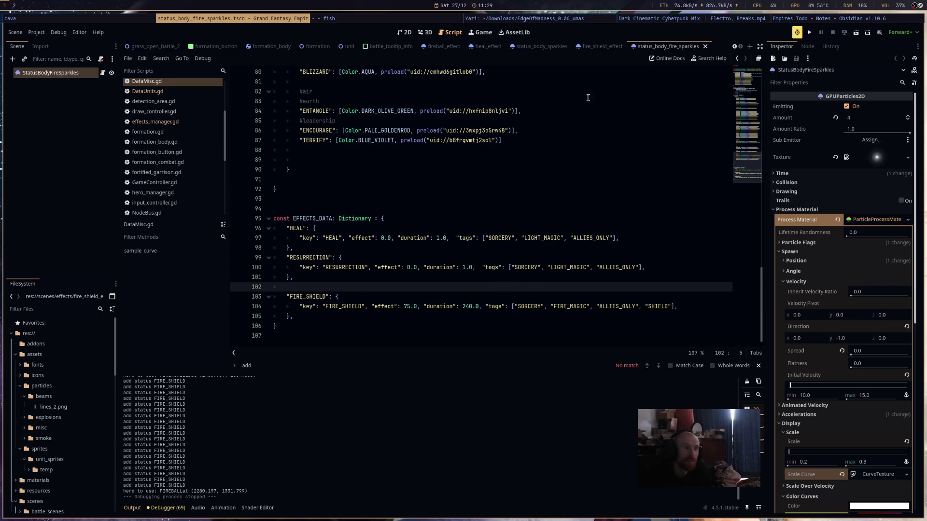
{"action": "key", "text": "alt+Tab"}
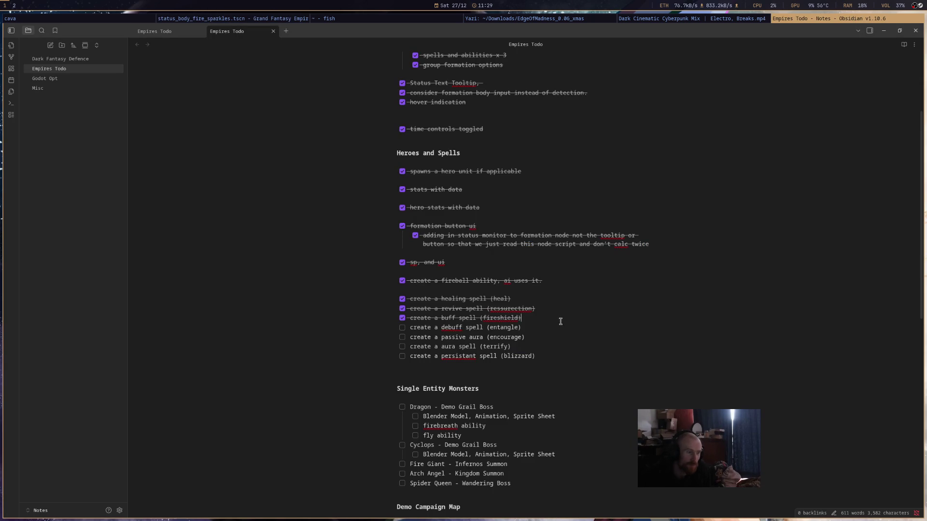
- Select, then deselect, the open debuff spell (entangle) task line in the Empires Todo note
{"action": "left_click_drag", "start_coordinate": [534, 327], "coordinate": [369, 328]}
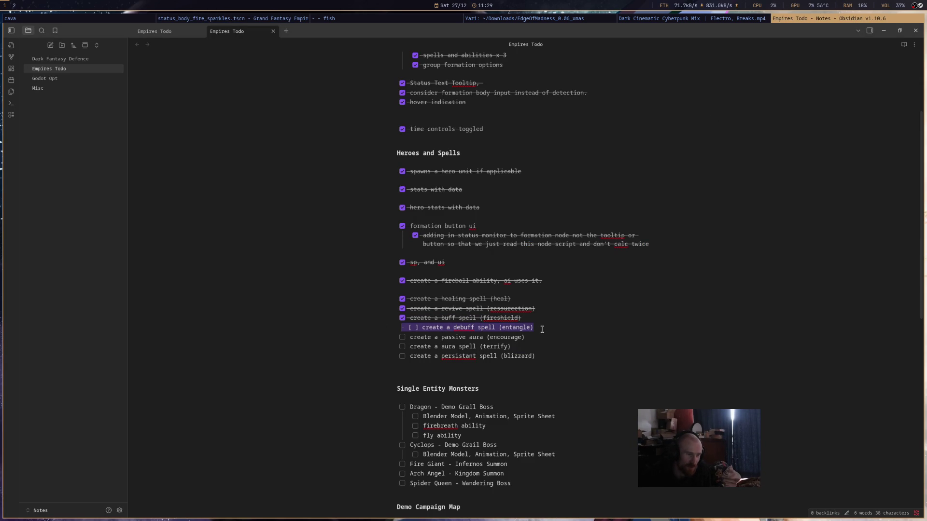
{"action": "left_click", "coordinate": [542, 329]}
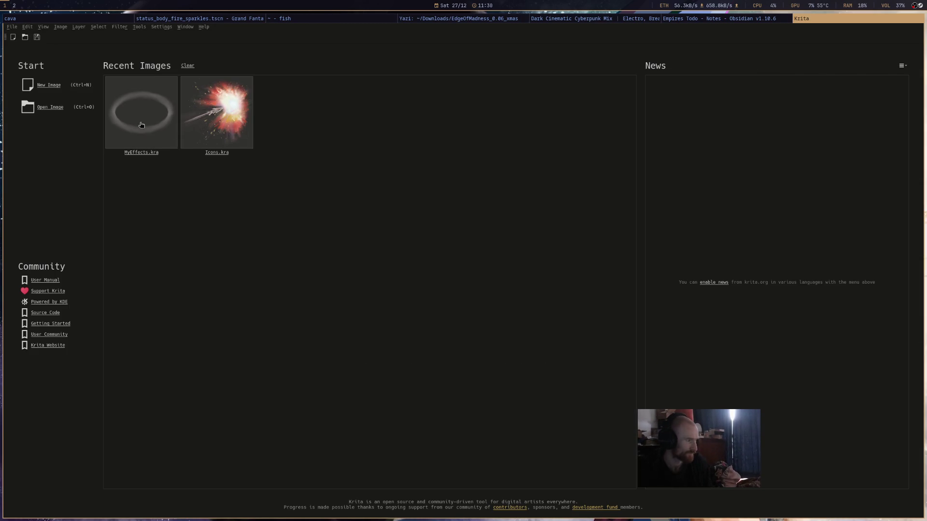
- Open MyEffects.kra, show the grey Background layer and hide Paint Layer 1's ellipse
{"action": "left_click", "coordinate": [140, 123]}
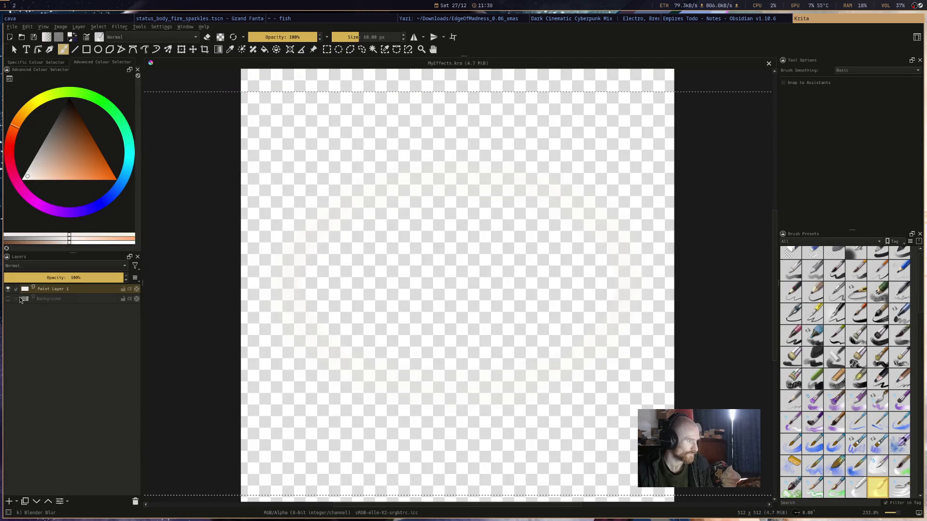
{"action": "left_click", "coordinate": [8, 298]}
{"action": "scroll", "coordinate": [416, 265], "scroll_direction": "down", "scroll_amount": 2}
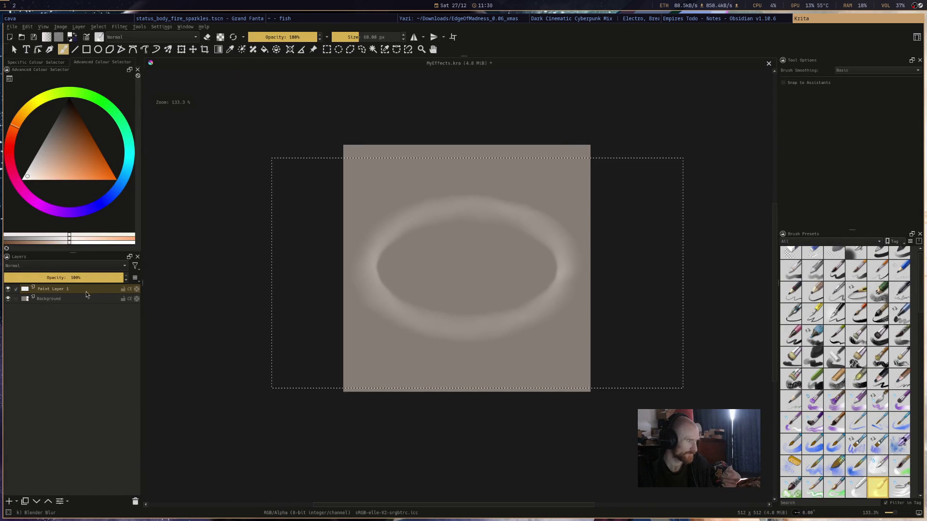
{"action": "left_click", "coordinate": [8, 288]}
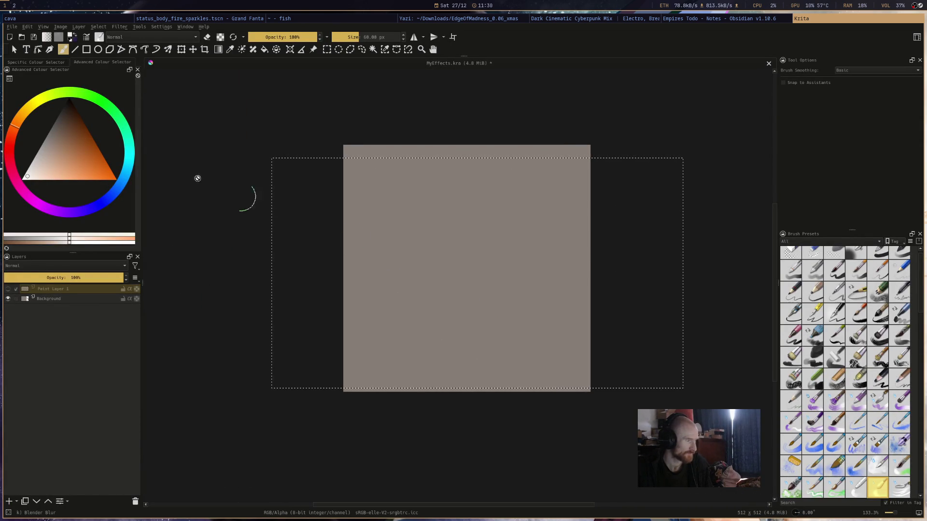
- Pick a dark red painting colour and the Basic-5 Size Opacity brush preset
{"action": "left_click", "coordinate": [60, 128]}
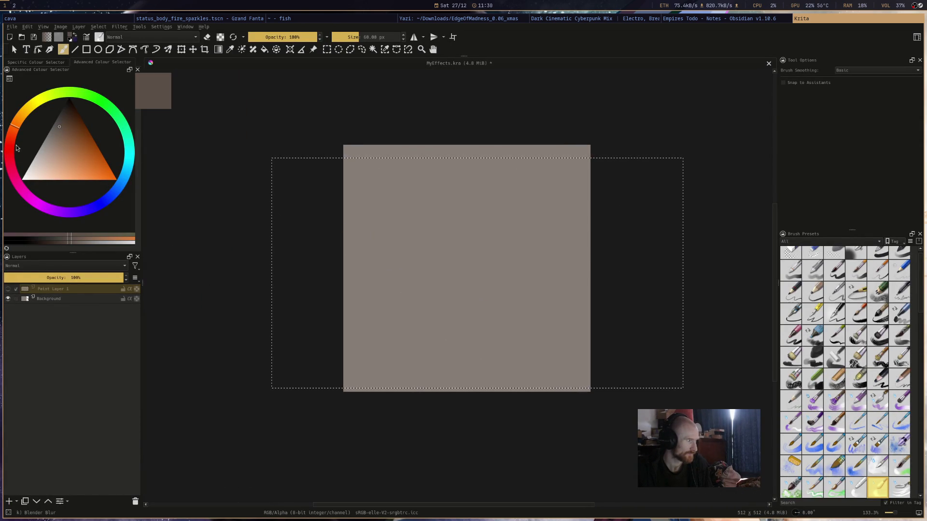
{"action": "left_click", "coordinate": [10, 134]}
{"action": "left_click", "coordinate": [69, 112]}
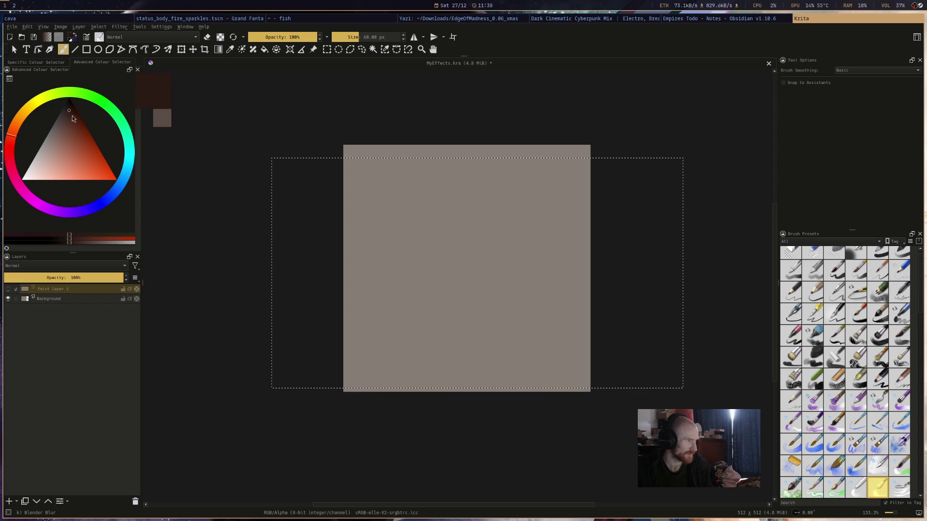
{"action": "scroll", "coordinate": [827, 319], "scroll_direction": "up", "scroll_amount": 1}
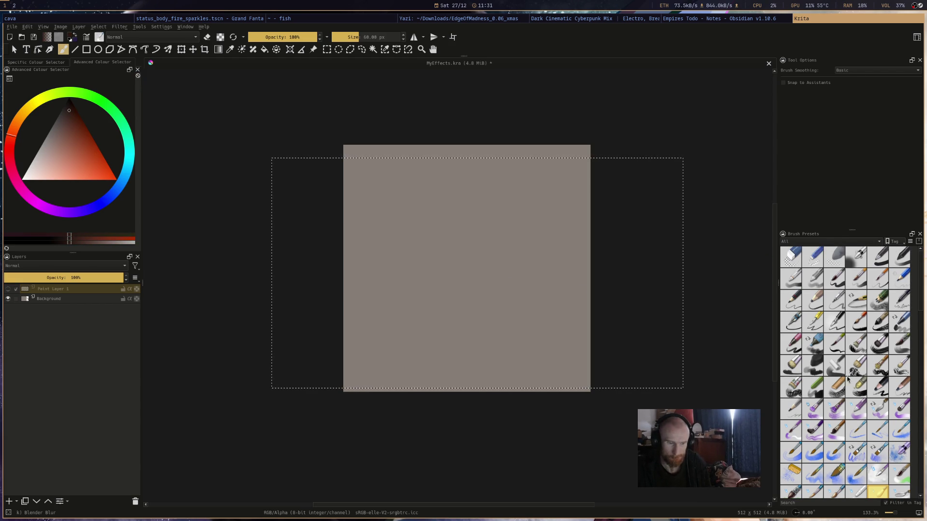
{"action": "left_click", "coordinate": [878, 285]}
{"action": "left_click", "coordinate": [856, 285]}
{"action": "left_click", "coordinate": [835, 286]}
{"action": "left_click", "coordinate": [855, 288]}
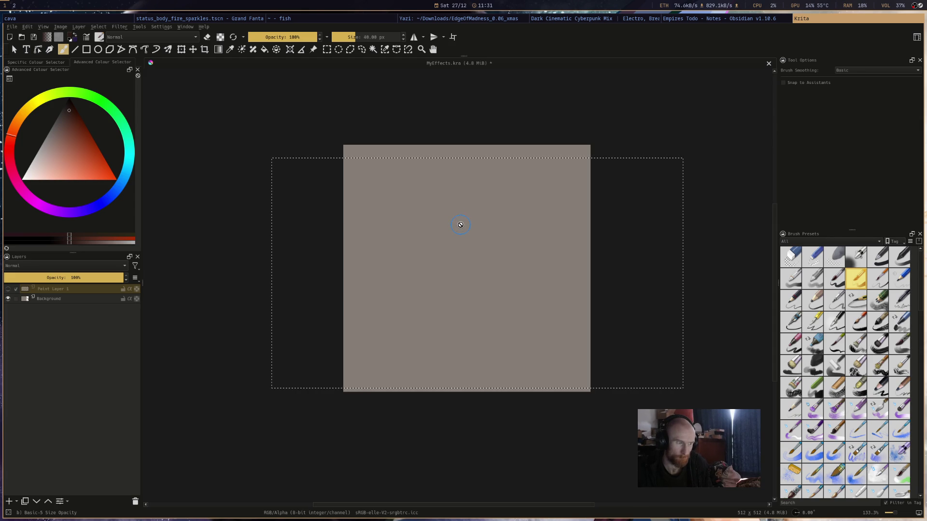
- Add an empty Paint Layer 2 above Paint Layer 1, then hide Paint Layer 1
{"action": "left_click", "coordinate": [71, 290]}
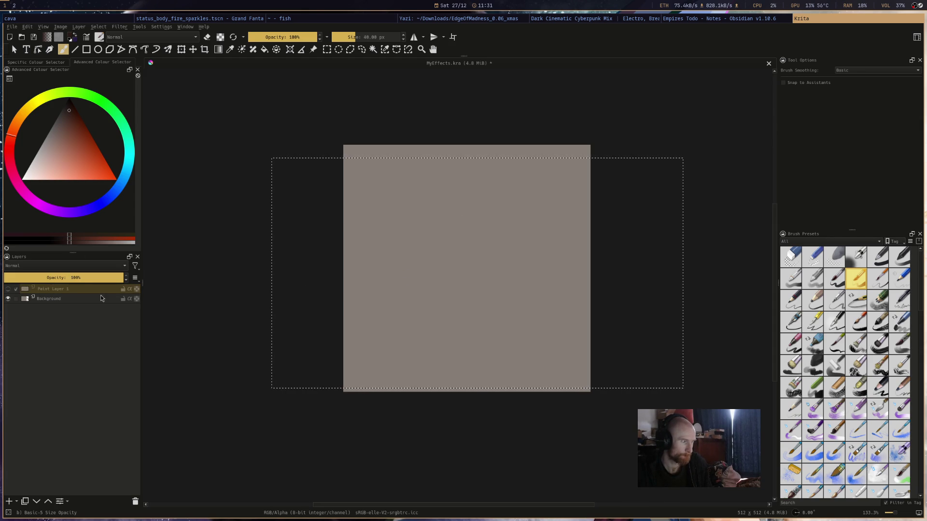
{"action": "left_click", "coordinate": [7, 289]}
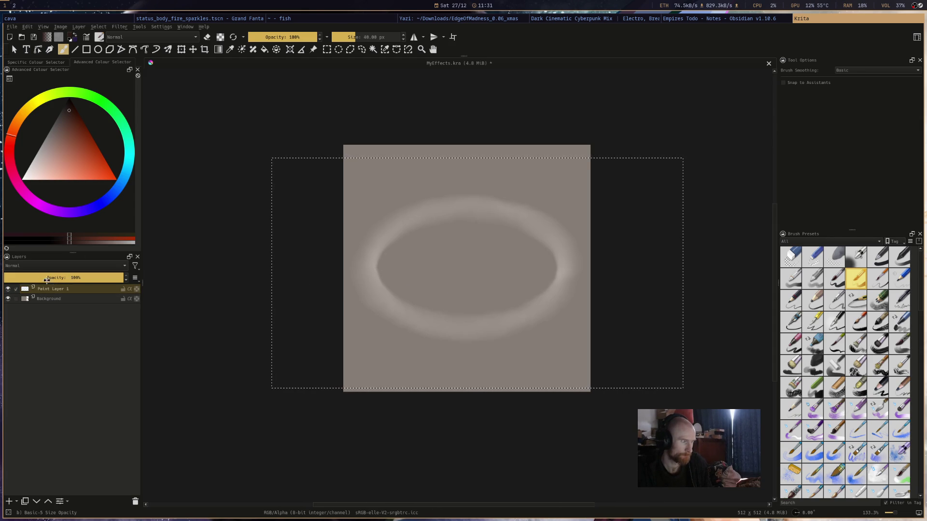
{"action": "left_click", "coordinate": [8, 501]}
{"action": "left_click", "coordinate": [7, 298]}
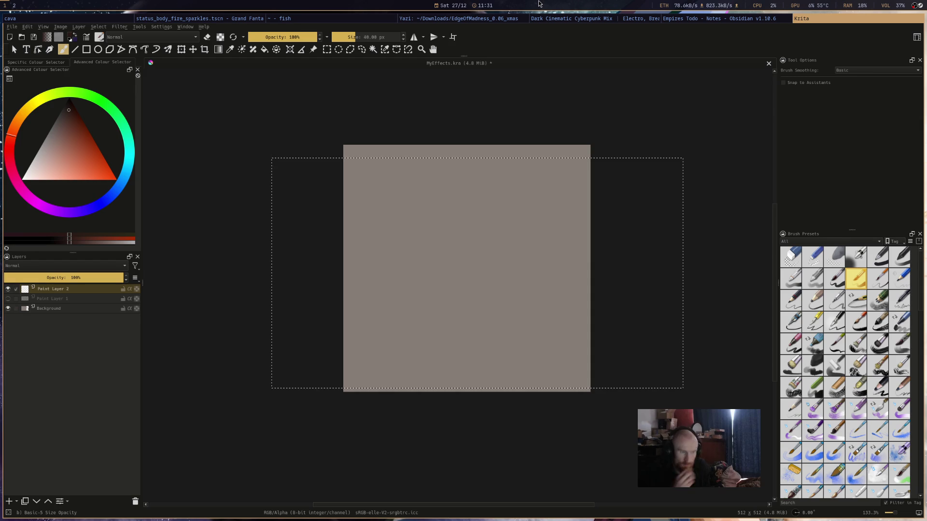
- Paint a dark S-shaped vine stem with a thin tail, erasing the faint swirl at its bottom
{"action": "mouse_move", "coordinate": [472, 351]}
{"action": "left_mouse_down"}
{"action": "mouse_move", "coordinate": [519, 318]}
{"action": "mouse_move", "coordinate": [487, 268]}
{"action": "mouse_move", "coordinate": [516, 245]}
{"action": "left_mouse_up"}
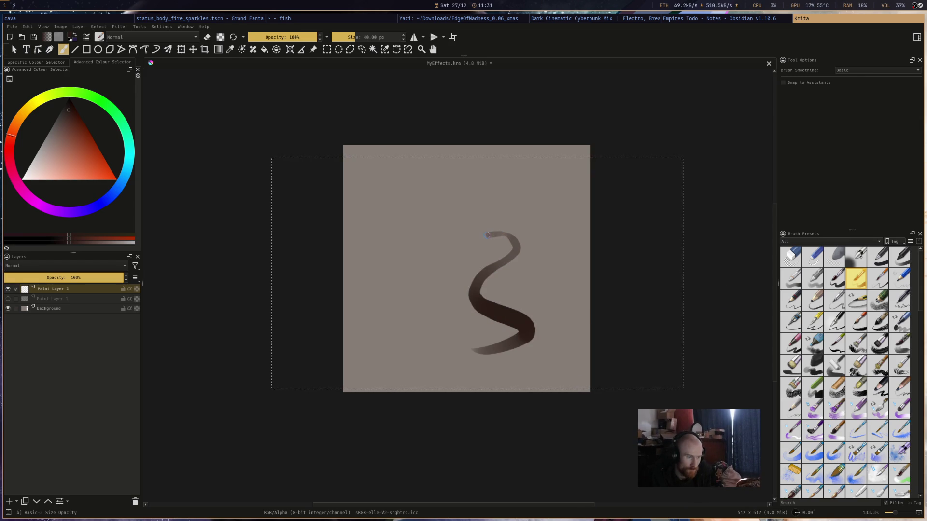
{"action": "left_click_drag", "start_coordinate": [413, 288], "coordinate": [444, 291]}
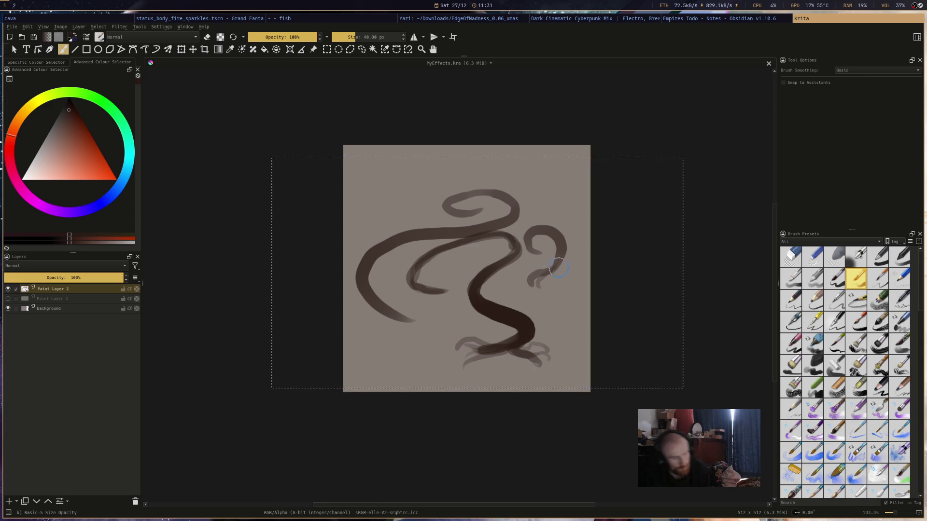
{"action": "left_click", "coordinate": [549, 276], "text": "ctrl"}
{"action": "key", "text": "e"}
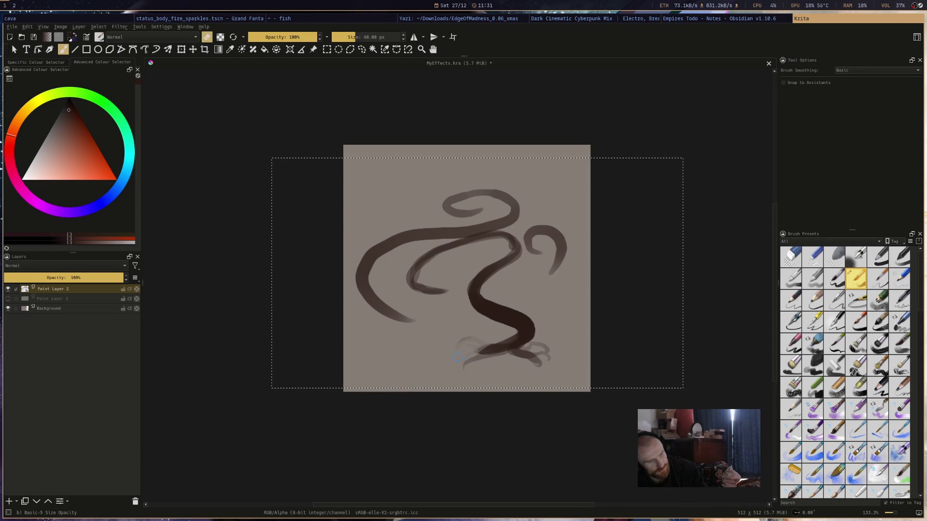
{"action": "left_click_drag", "start_coordinate": [527, 358], "coordinate": [546, 355]}
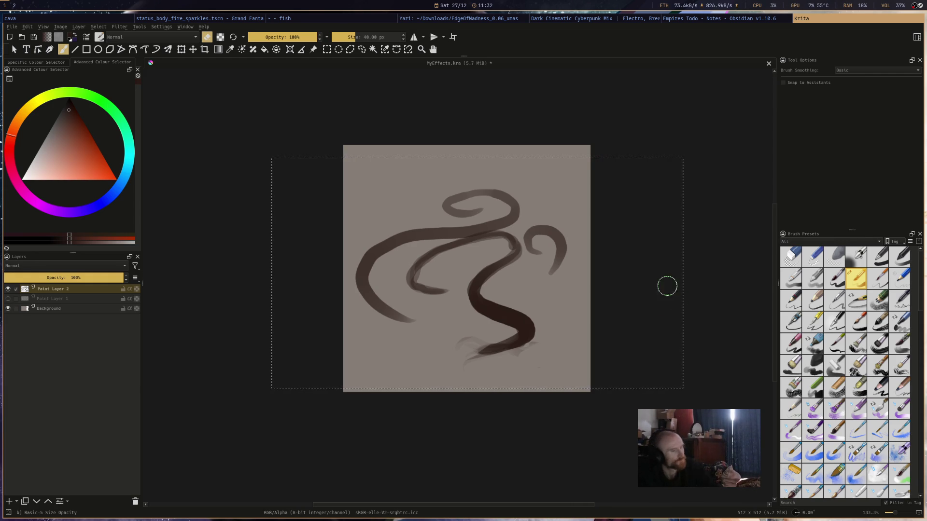
{"action": "key", "text": "e"}
- Paint, partly erase and reinforce dark strokes across the middle vines
{"action": "left_click_drag", "start_coordinate": [411, 245], "coordinate": [508, 231]}
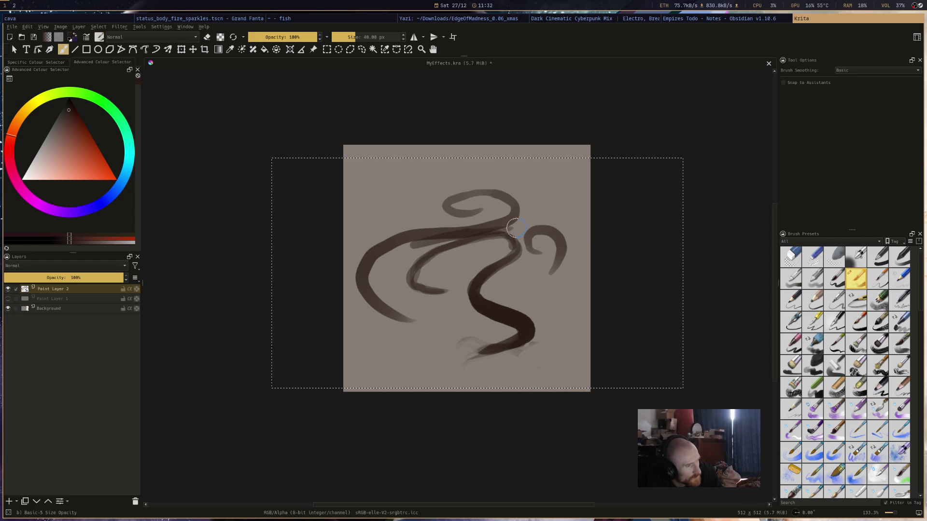
{"action": "key", "text": "e"}
{"action": "left_click_drag", "start_coordinate": [413, 244], "coordinate": [519, 222]}
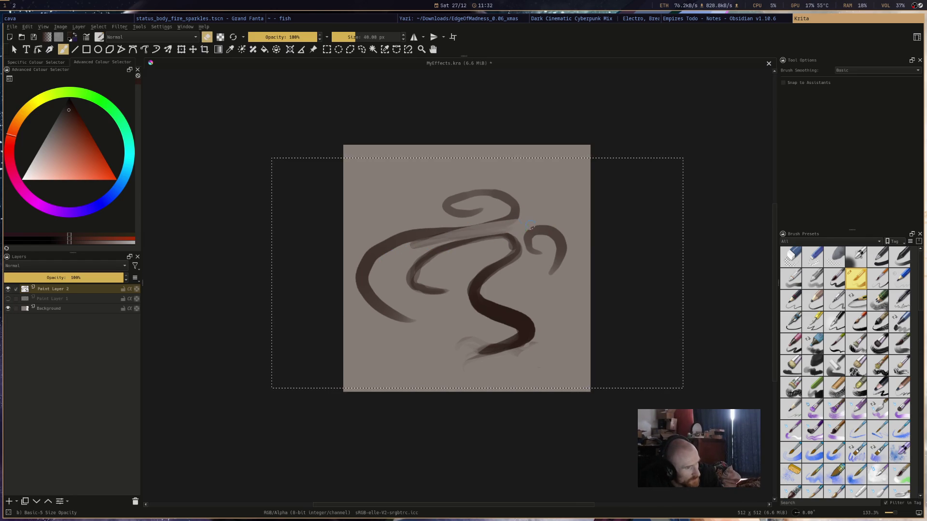
{"action": "left_click_drag", "start_coordinate": [412, 246], "coordinate": [538, 225]}
{"action": "key", "text": "e"}
{"action": "left_click_drag", "start_coordinate": [407, 235], "coordinate": [522, 206]}
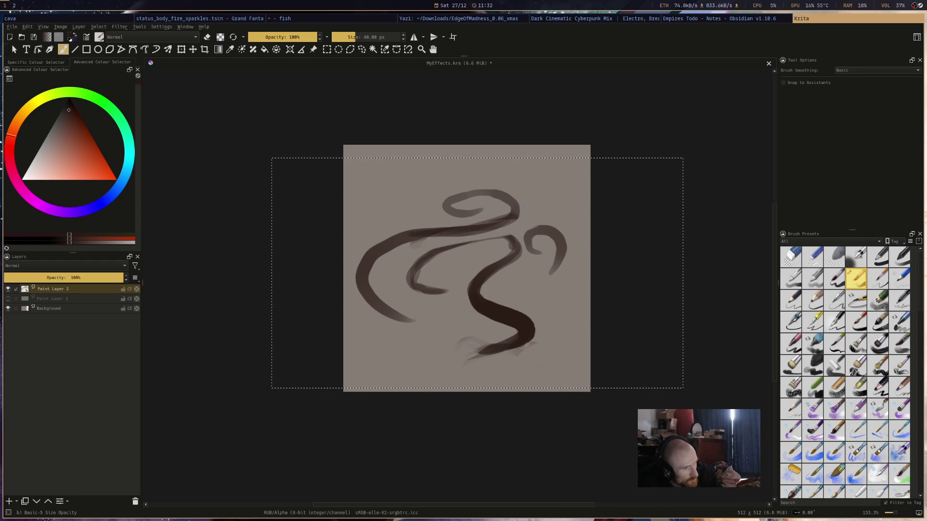
{"action": "left_click_drag", "start_coordinate": [430, 254], "coordinate": [502, 239]}
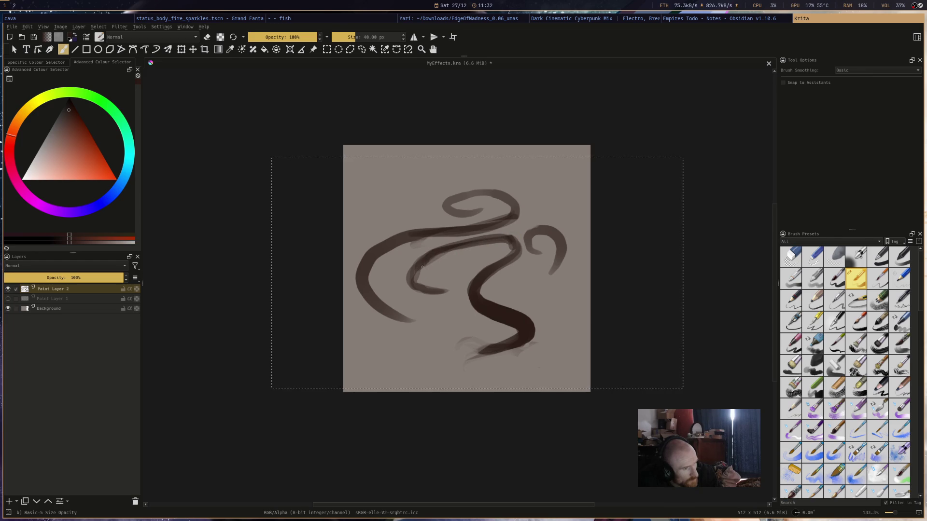
- Add small hook strokes on the right, trim the dark blob's left end, and reduce brush size to 19.05 px
{"action": "left_click_drag", "start_coordinate": [542, 269], "coordinate": [553, 266]}
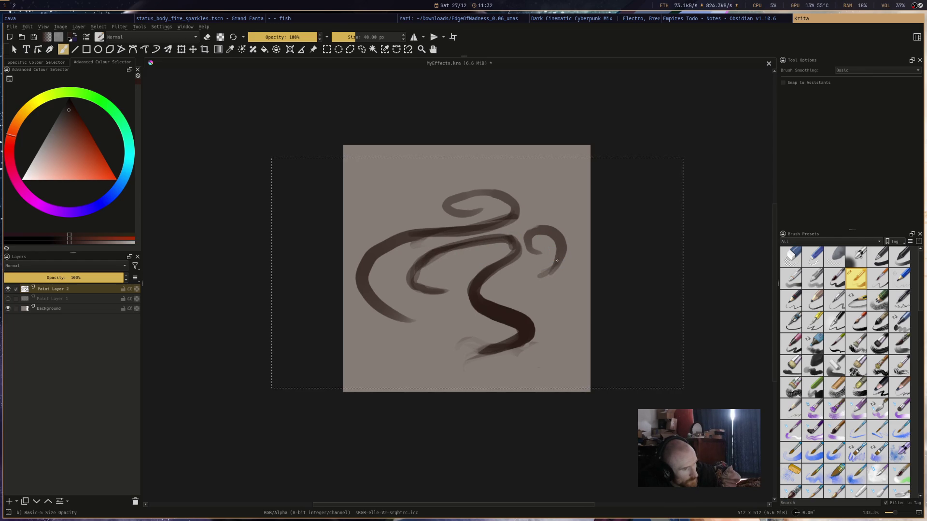
{"action": "key", "text": "e"}
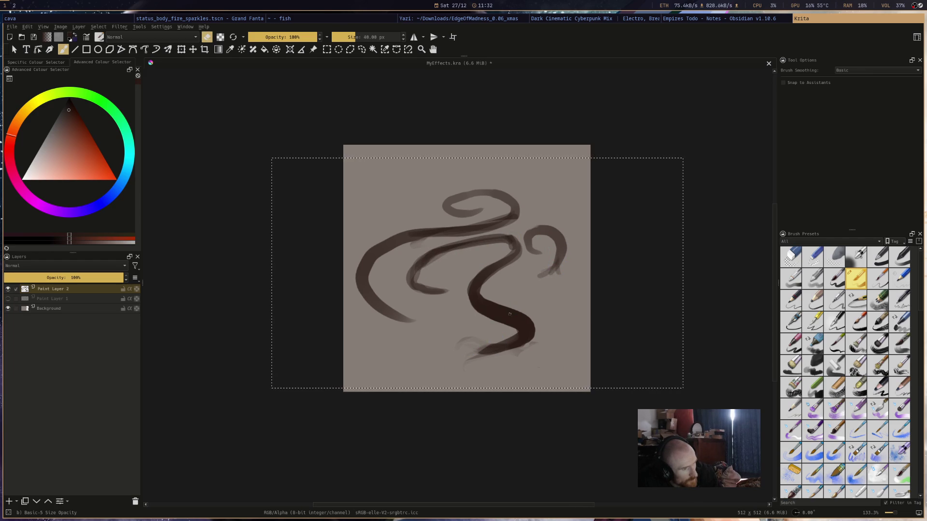
{"action": "key", "text": "e"}
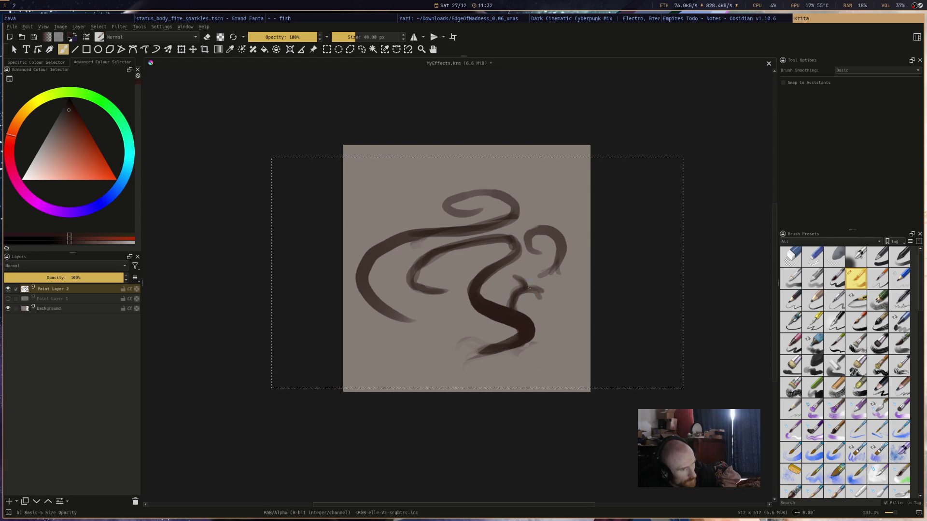
{"action": "left_click_drag", "start_coordinate": [536, 290], "coordinate": [543, 298]}
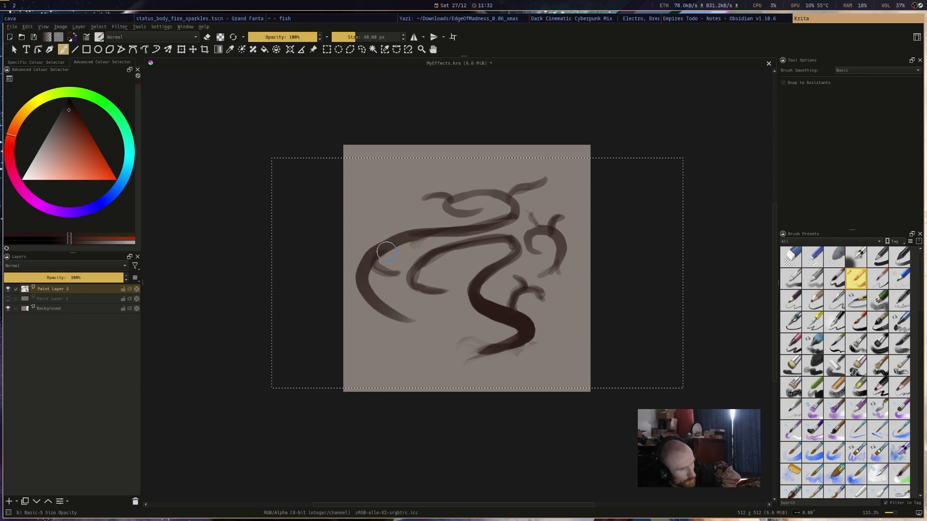
{"action": "key", "text": "e"}
{"action": "key", "text": "e"}
{"action": "key", "text": "e"}
{"action": "key", "text": "e"}
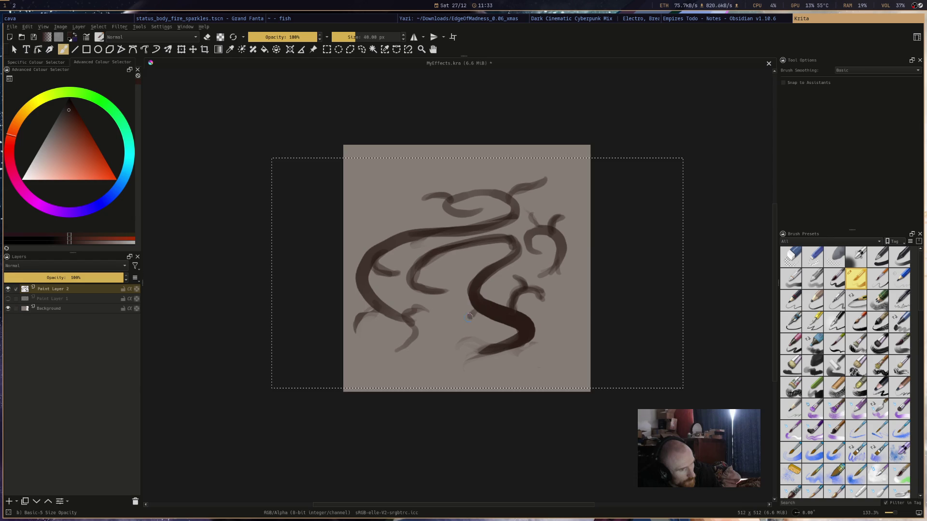
{"action": "key", "text": "e"}
{"action": "left_click", "coordinate": [450, 327]}
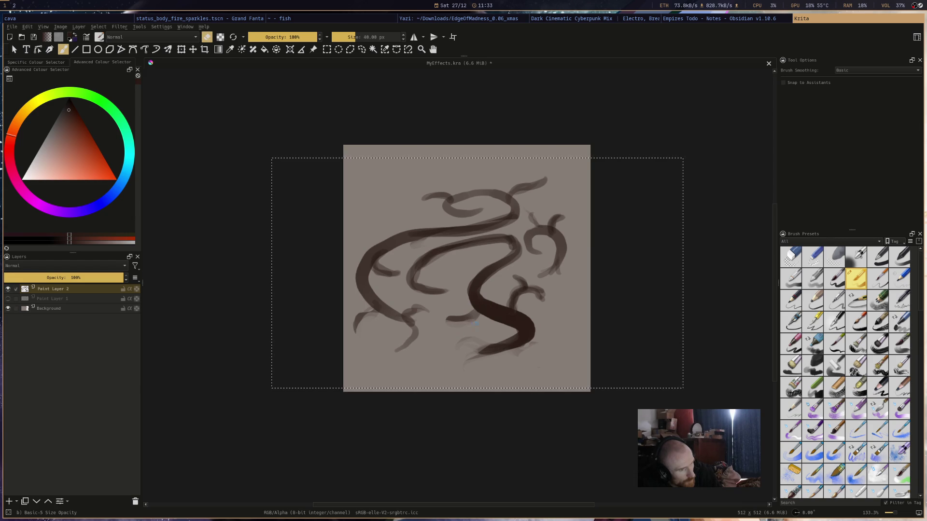
{"action": "left_click", "coordinate": [350, 37]}
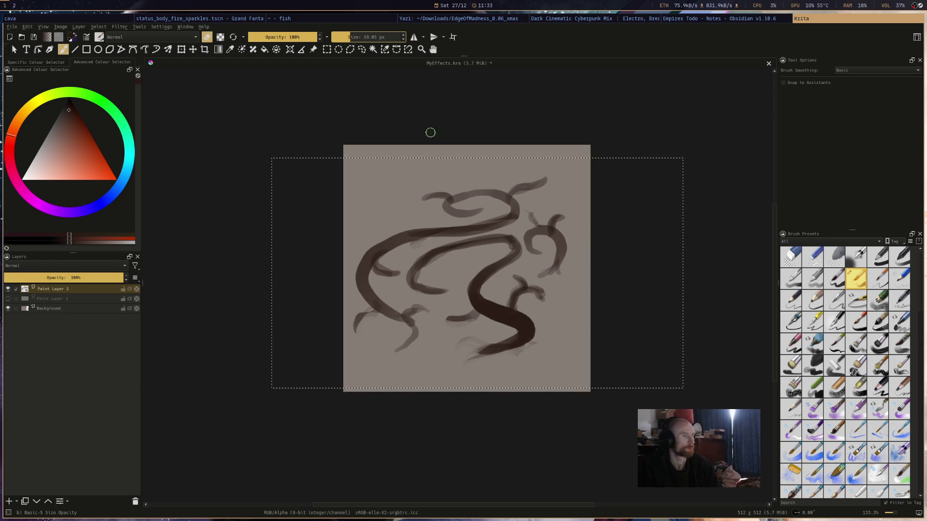
- Paint a small hook-shaped vine branch and rework the vine on the left side
{"action": "key", "text": "e"}
{"action": "left_click_drag", "start_coordinate": [445, 251], "coordinate": [447, 271]}
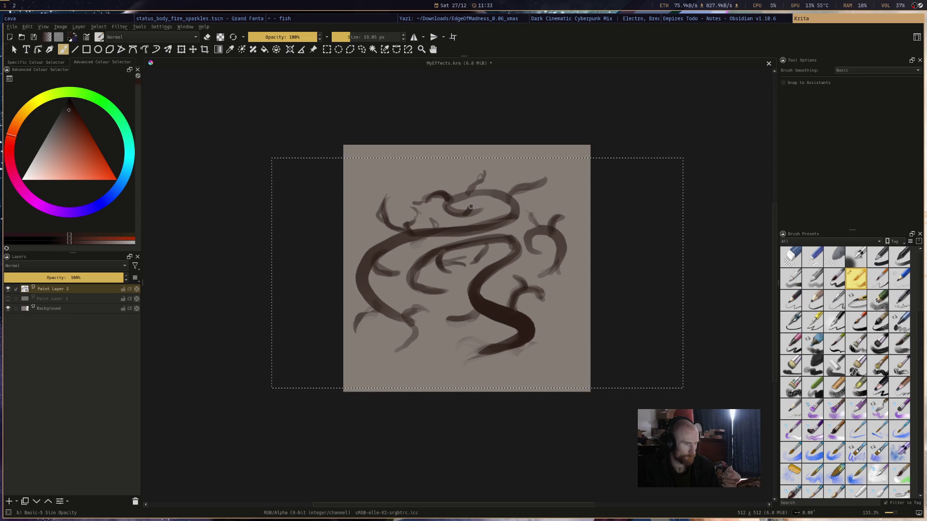
{"action": "key", "text": "e"}
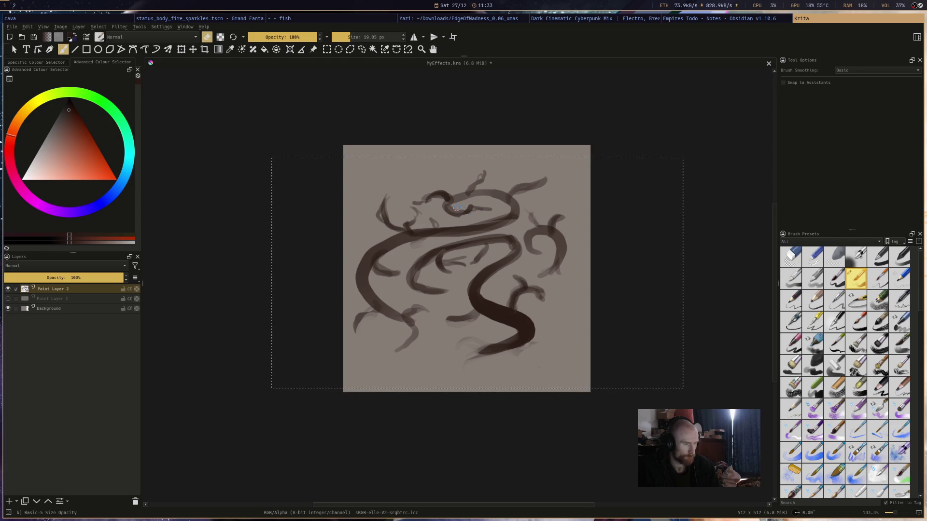
{"action": "key", "text": "e"}
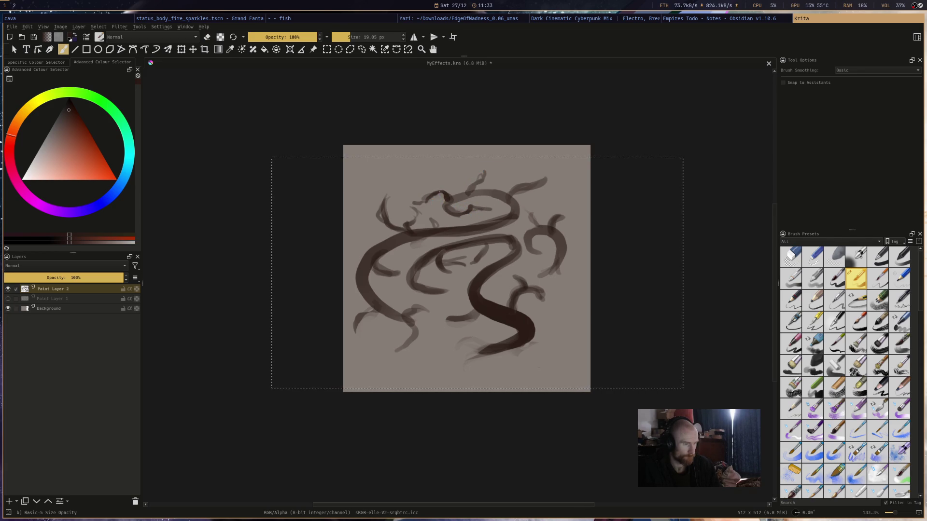
{"action": "key", "text": "e"}
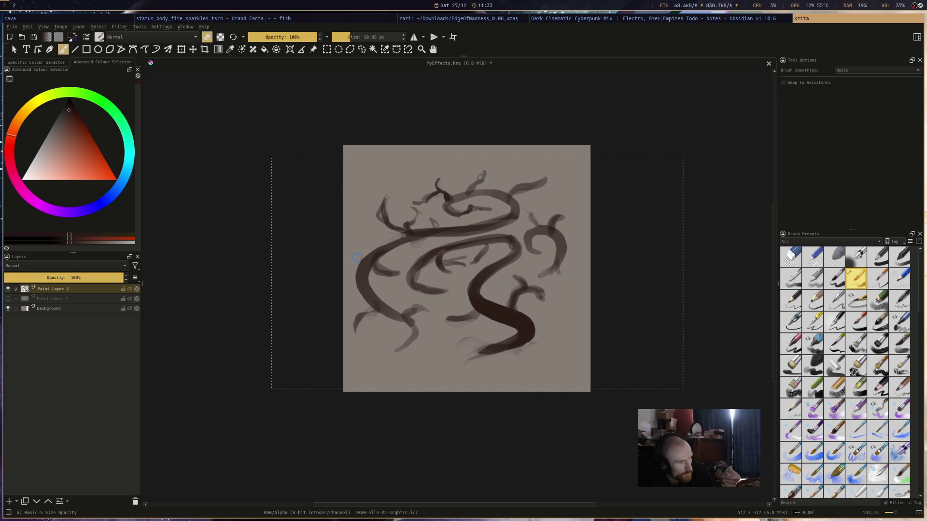
{"action": "left_click_drag", "start_coordinate": [369, 250], "coordinate": [356, 283]}
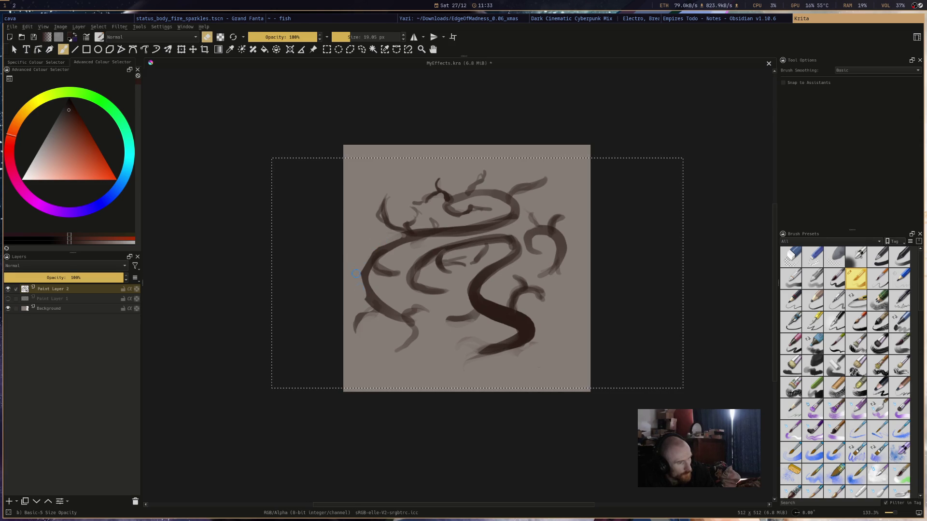
- Paint small branches on the lower-left vine, switching between brush and eraser to refine them
{"action": "key", "text": "e"}
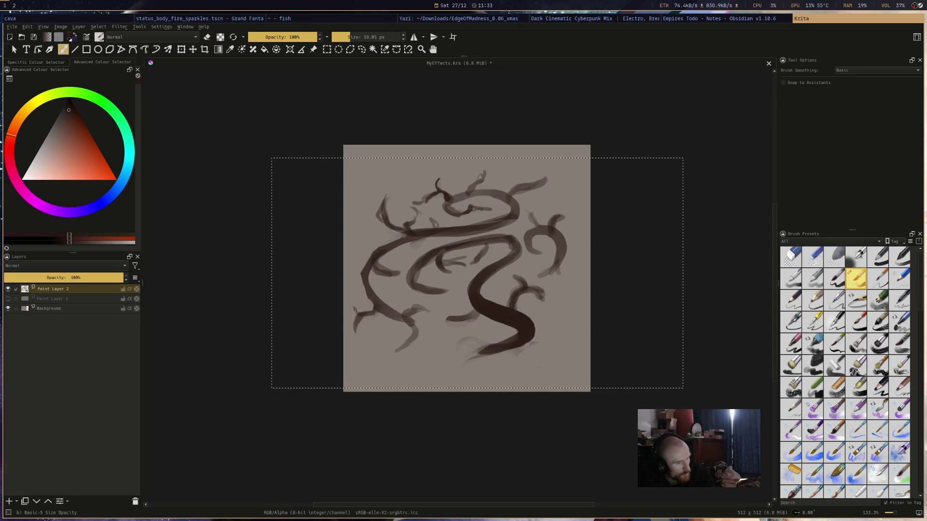
{"action": "key", "text": "e"}
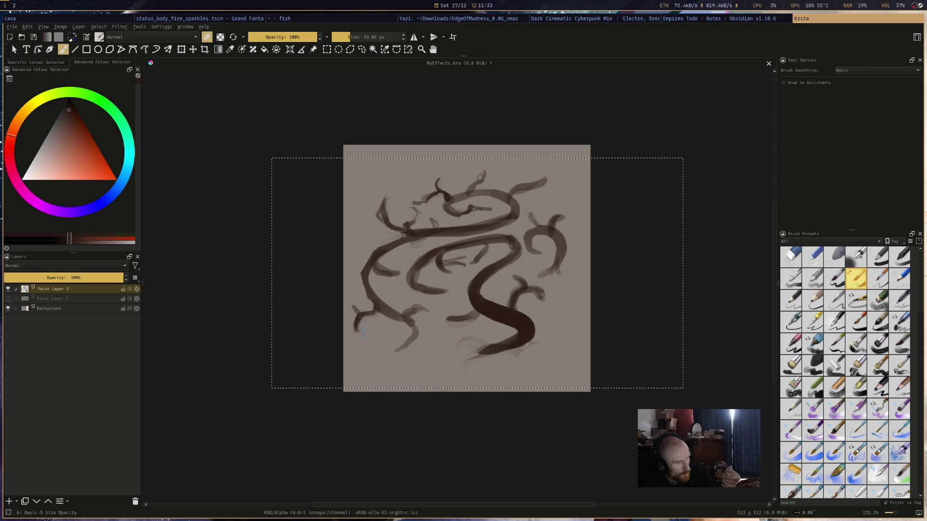
{"action": "key", "text": "e"}
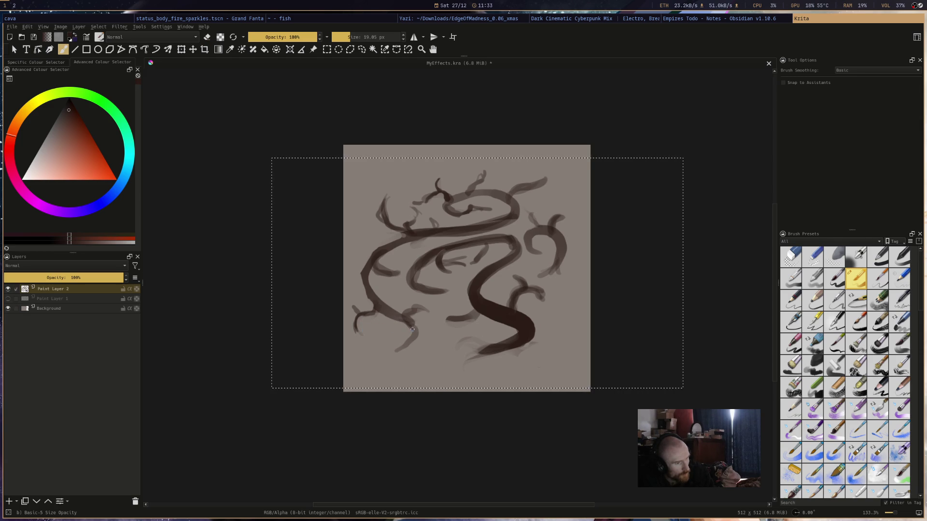
{"action": "left_click_drag", "start_coordinate": [411, 300], "coordinate": [427, 349]}
{"action": "key", "text": "e"}
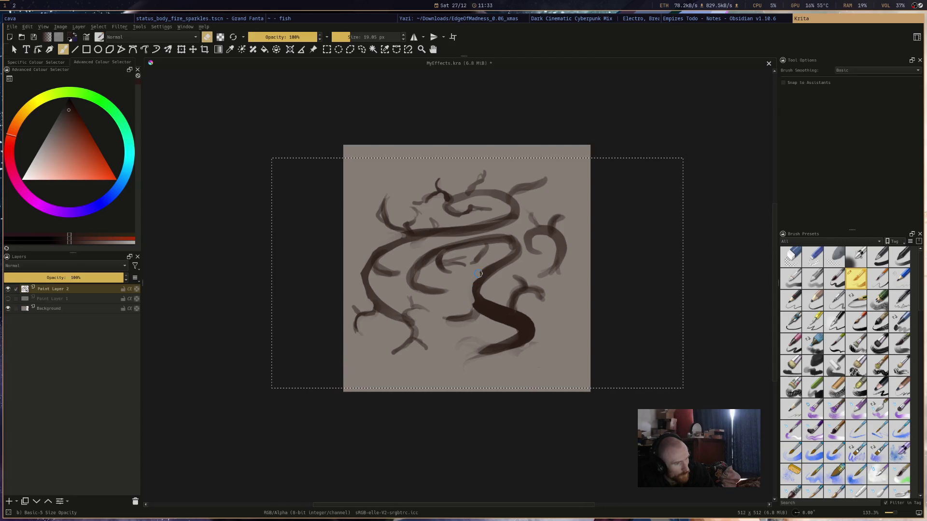
{"action": "key", "text": "e"}
{"action": "key", "text": "e"}
{"action": "key", "text": "e"}
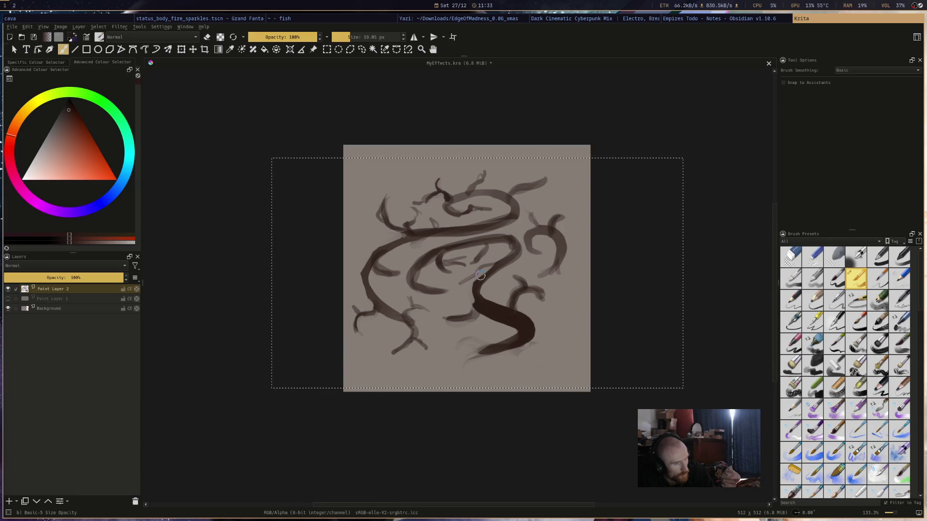
{"action": "key", "text": "e"}
{"action": "key", "text": "e"}
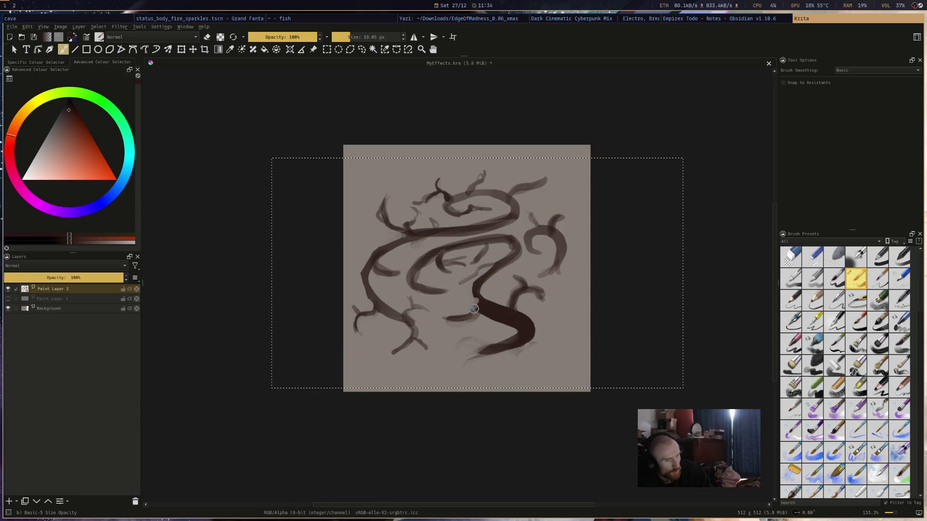
{"action": "key", "text": "e"}
{"action": "key", "text": "e"}
{"action": "key", "text": "e"}
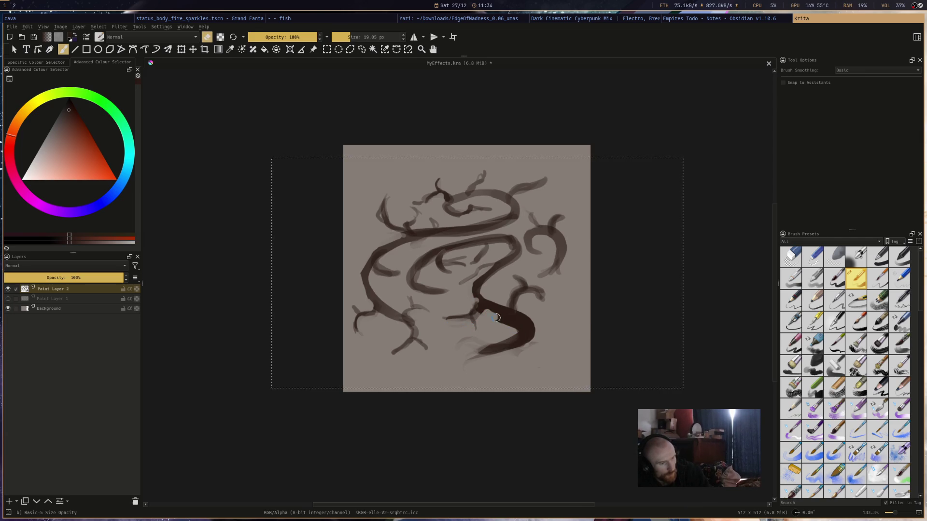
{"action": "key", "text": "e"}
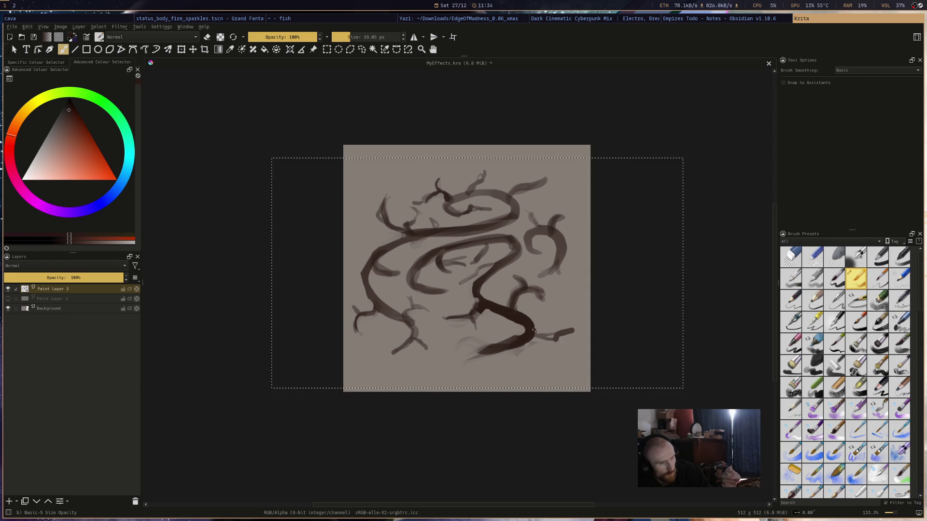
- Add short twigs at the right-hand curl and top-right branch, then save MyEffects.kra
{"action": "key", "text": "e"}
{"action": "key", "text": "e"}
{"action": "left_click_drag", "start_coordinate": [576, 245], "coordinate": [581, 254]}
{"action": "key", "text": "e"}
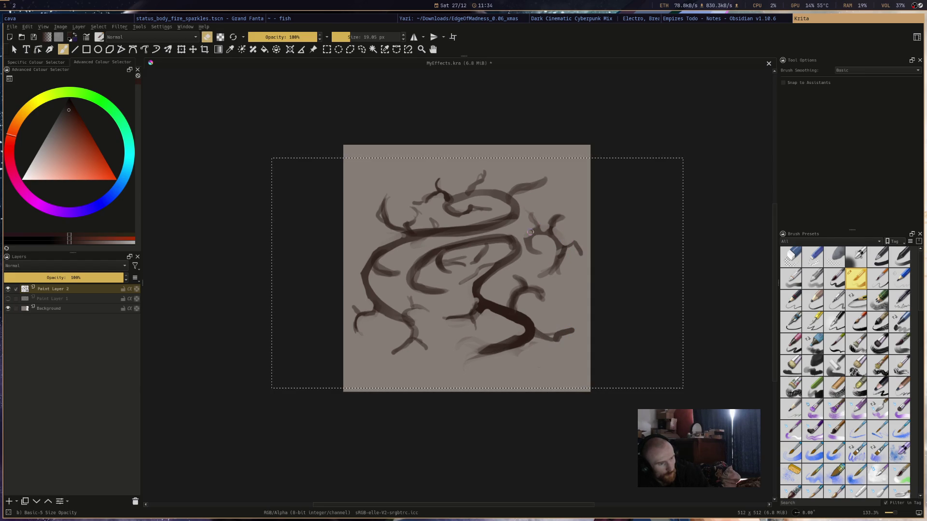
{"action": "key", "text": "e"}
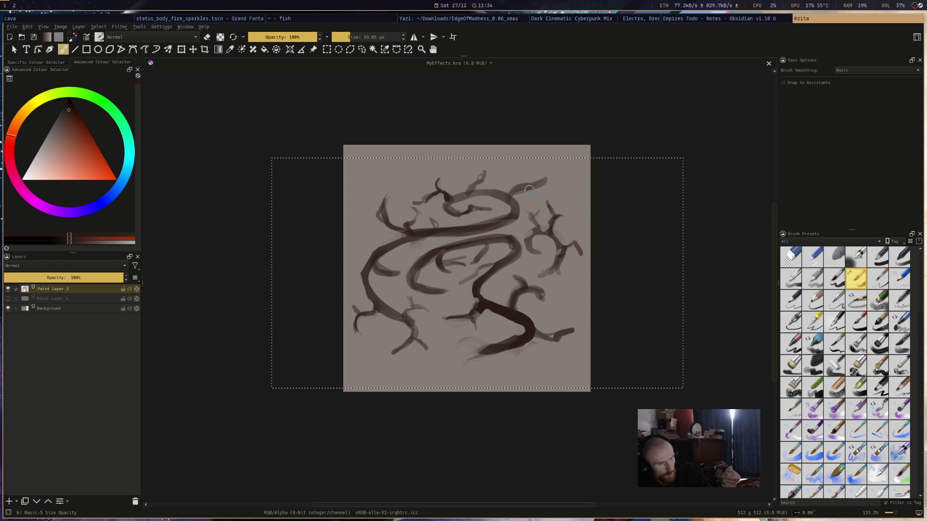
{"action": "key", "text": "e"}
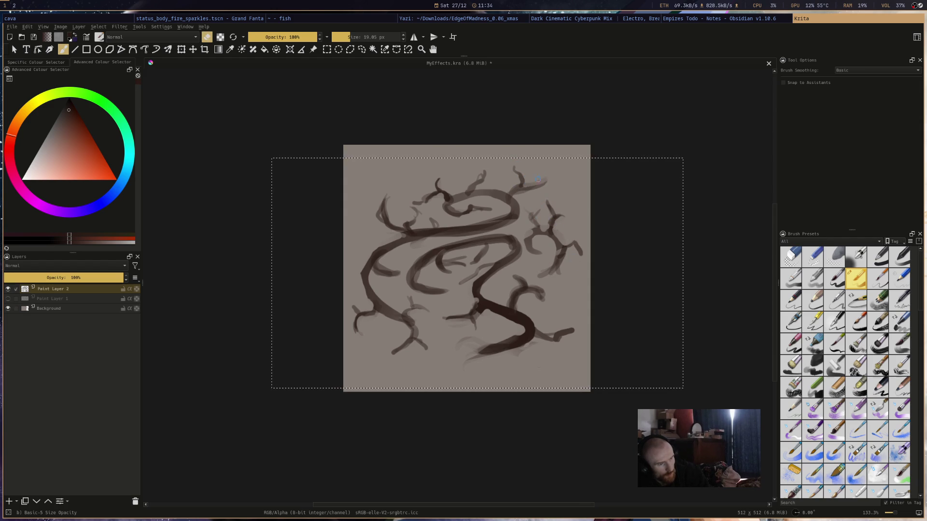
{"action": "key", "text": "e"}
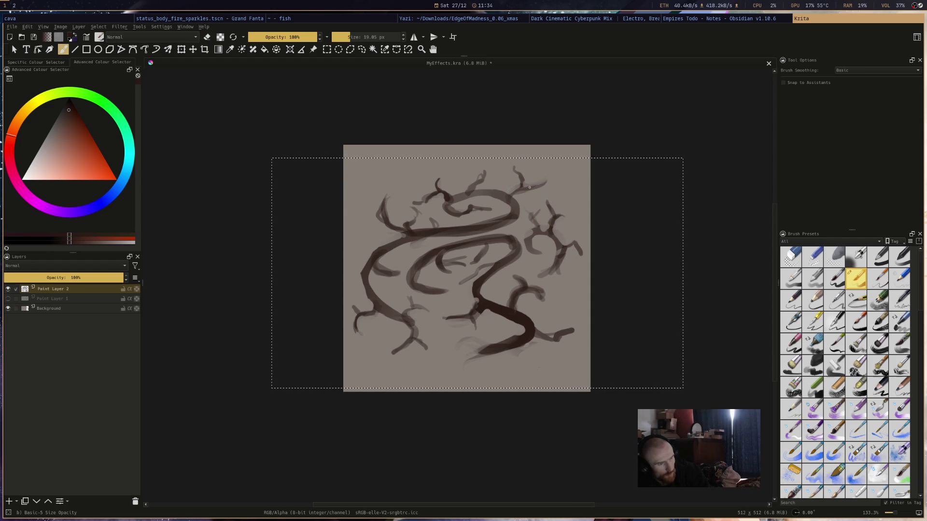
{"action": "left_click_drag", "start_coordinate": [548, 186], "coordinate": [554, 189]}
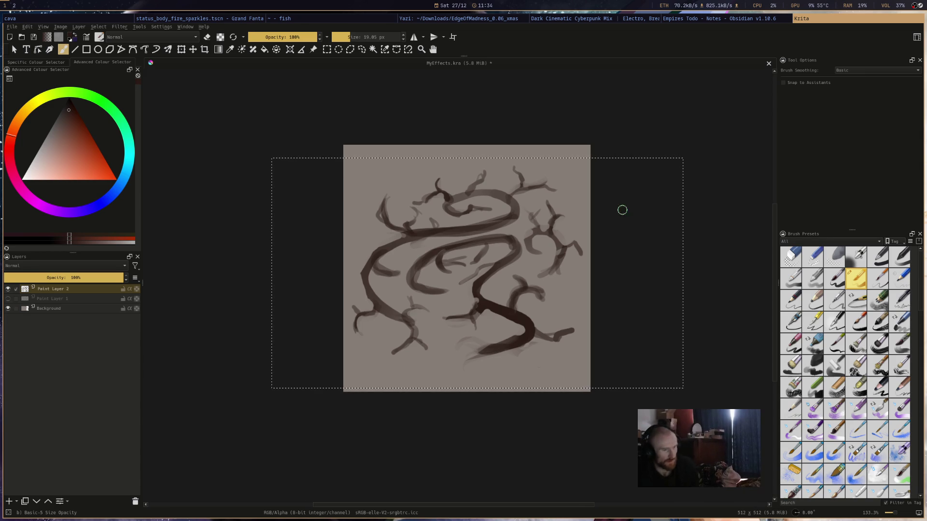
{"action": "key", "text": "e"}
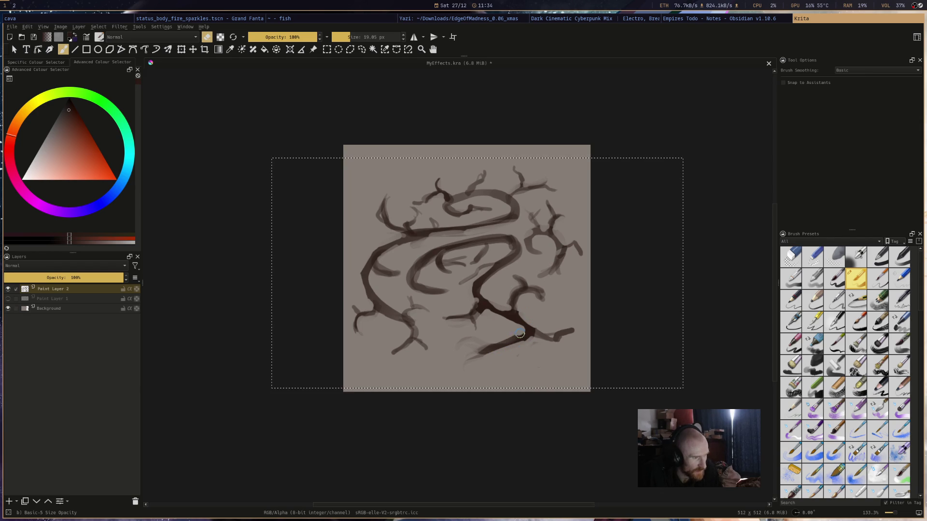
{"action": "key", "text": "ctrl+s"}
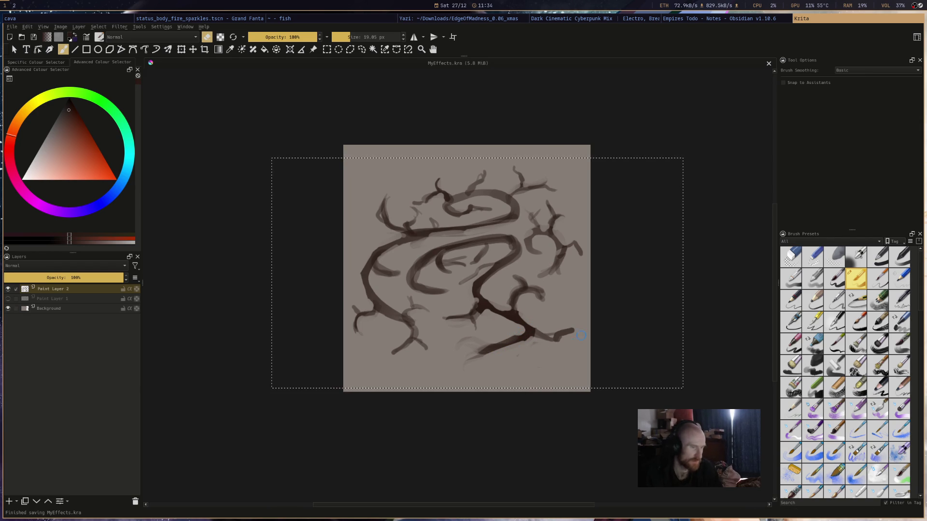
- Pick a green paint colour, undoing a stray dab and erasing part of the lower-right branch
{"action": "left_click", "coordinate": [101, 91]}
{"action": "left_click", "coordinate": [72, 122]}
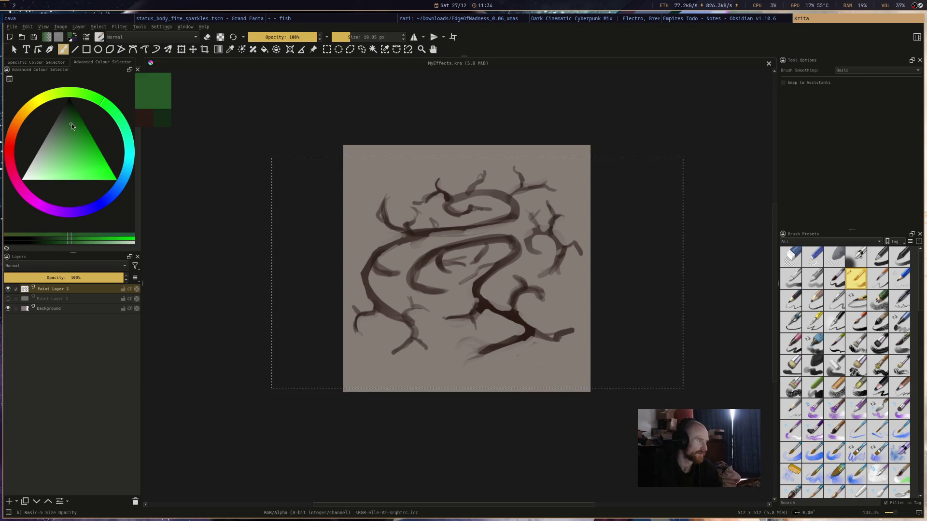
{"action": "left_click", "coordinate": [562, 328]}
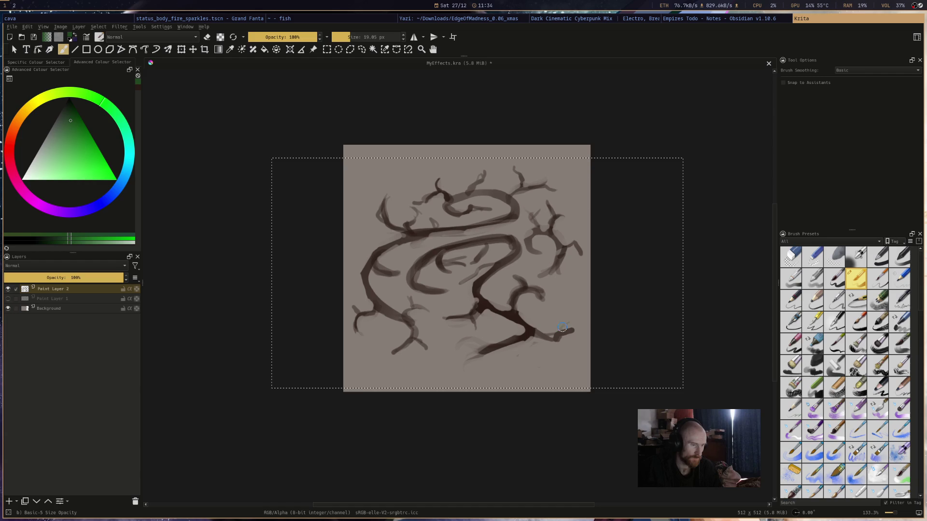
{"action": "key", "text": "ctrl+z"}
{"action": "key", "text": "e"}
{"action": "left_click", "coordinate": [561, 329]}
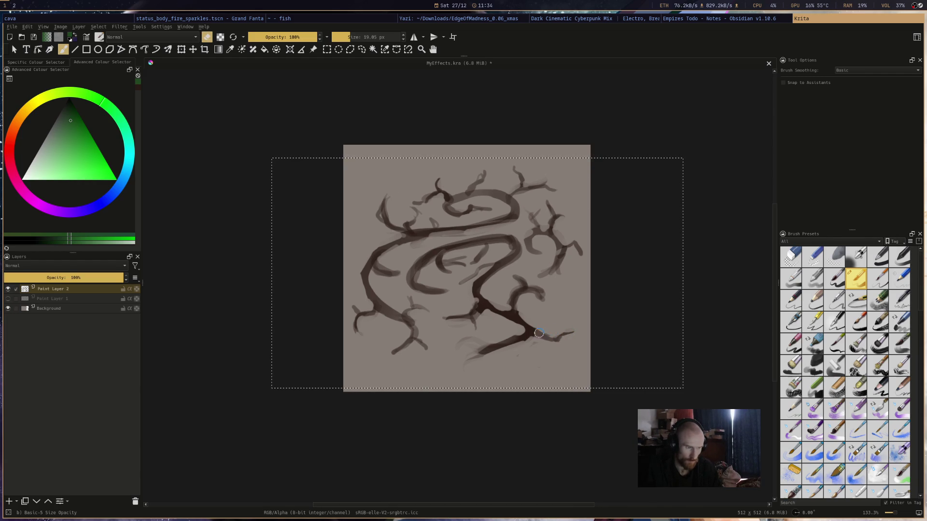
{"action": "key", "text": "e"}
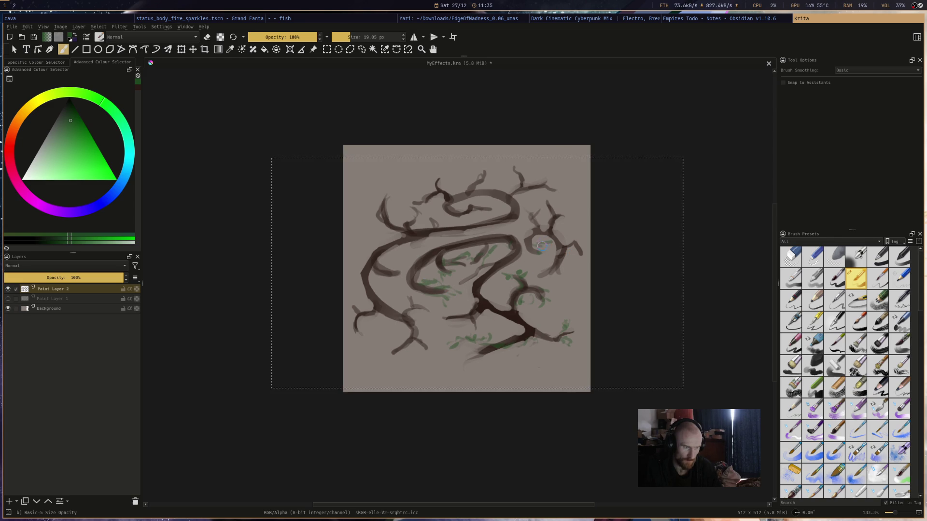
- Paint green leaves along the right, top, upper-left, left and lower-left branches
{"action": "left_click_drag", "start_coordinate": [555, 213], "coordinate": [547, 207]}
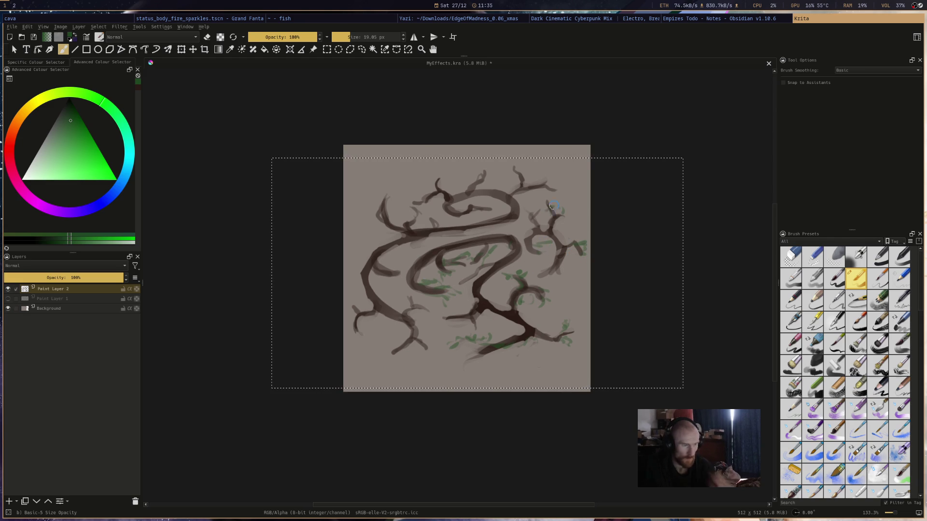
{"action": "mouse_move", "coordinate": [524, 177]}
{"action": "left_mouse_down"}
{"action": "mouse_move", "coordinate": [516, 173]}
{"action": "mouse_move", "coordinate": [544, 184]}
{"action": "left_mouse_up"}
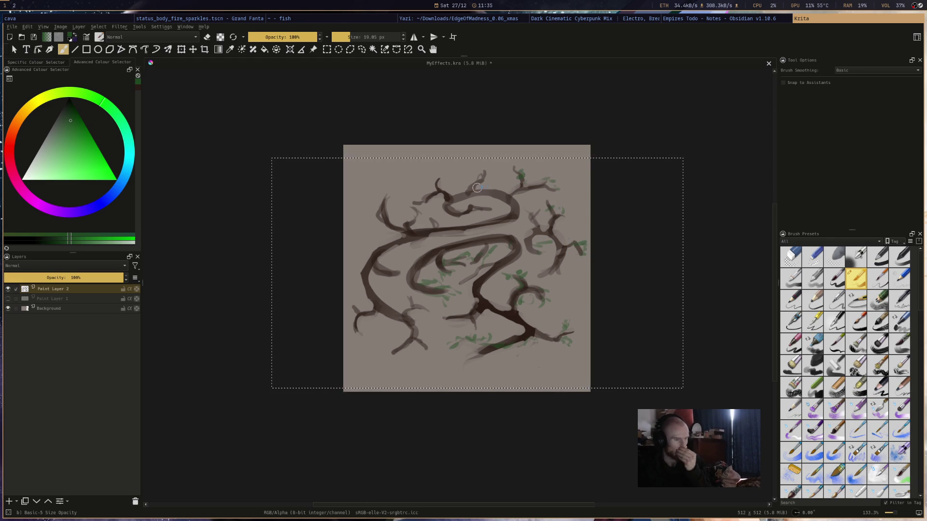
{"action": "left_click_drag", "start_coordinate": [482, 179], "coordinate": [492, 183]}
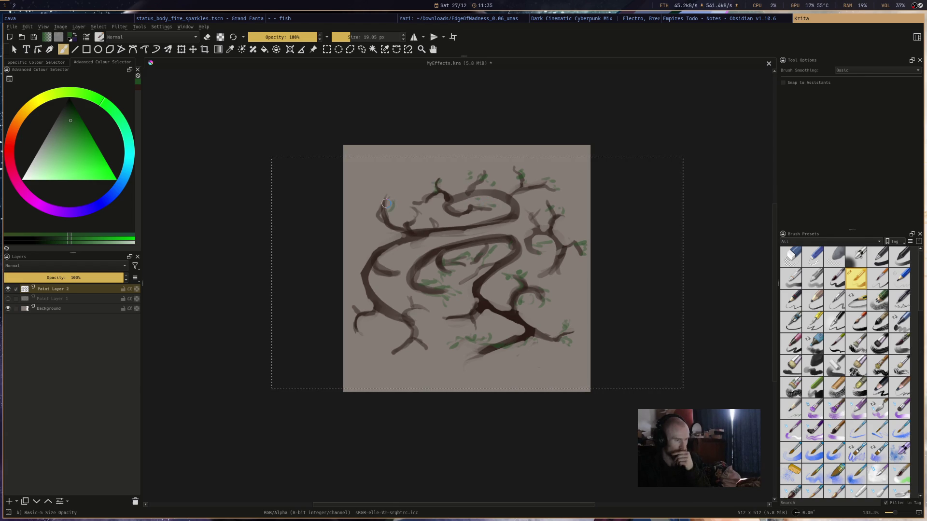
{"action": "left_click_drag", "start_coordinate": [417, 210], "coordinate": [425, 218]}
{"action": "left_click_drag", "start_coordinate": [438, 217], "coordinate": [444, 220]}
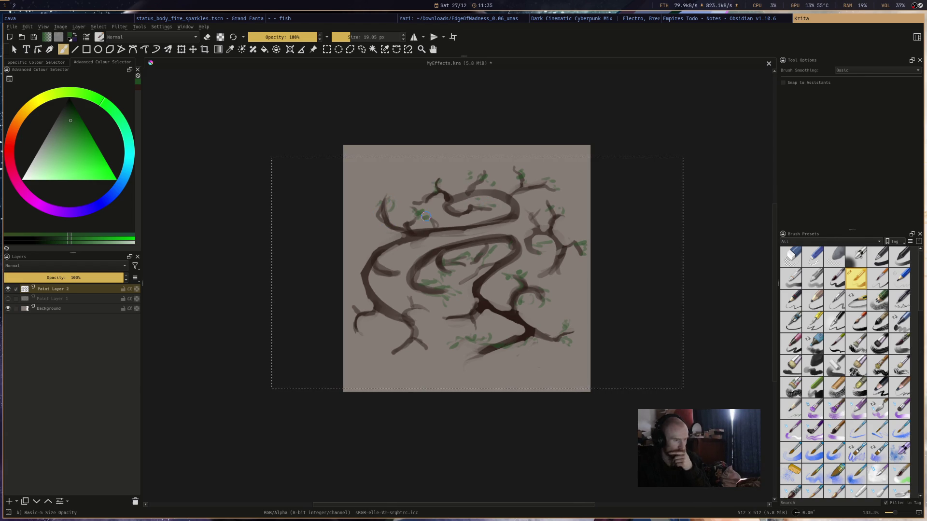
{"action": "mouse_move", "coordinate": [388, 280]}
{"action": "left_mouse_down"}
{"action": "mouse_move", "coordinate": [399, 281]}
{"action": "mouse_move", "coordinate": [405, 263]}
{"action": "left_mouse_up"}
{"action": "left_click_drag", "start_coordinate": [355, 315], "coordinate": [362, 312]}
{"action": "left_click_drag", "start_coordinate": [386, 348], "coordinate": [395, 343]}
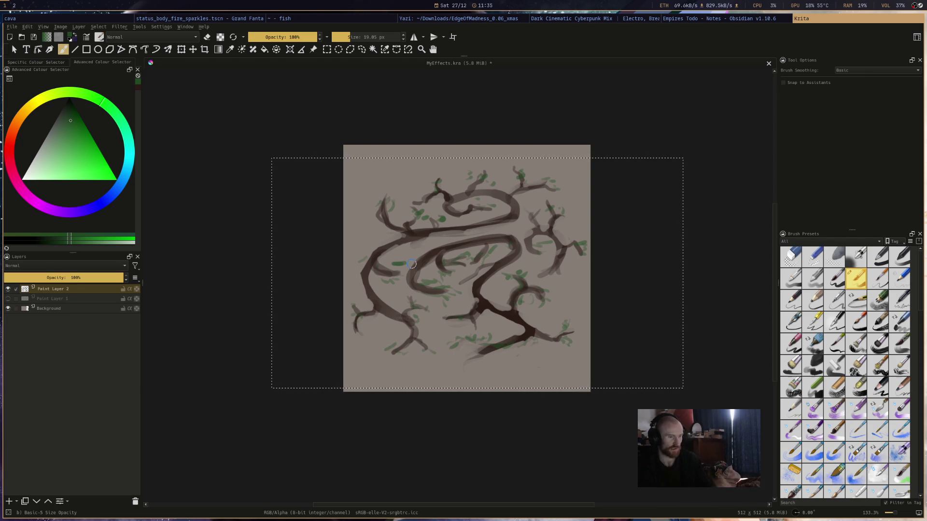
- Save the drawing and hide the Background layer so the vine sits on transparency
{"action": "key", "text": "ctrl+s"}
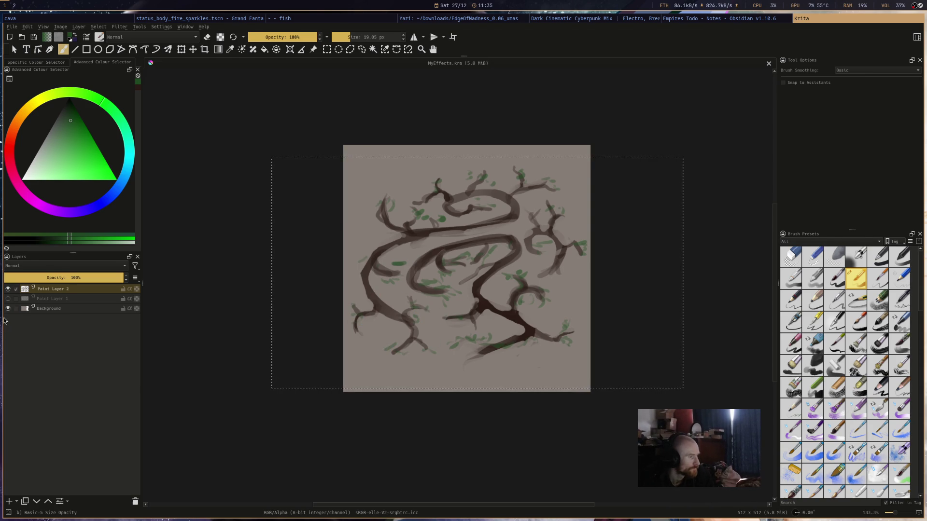
{"action": "left_click", "coordinate": [7, 309]}
{"action": "left_click", "coordinate": [9, 28]}
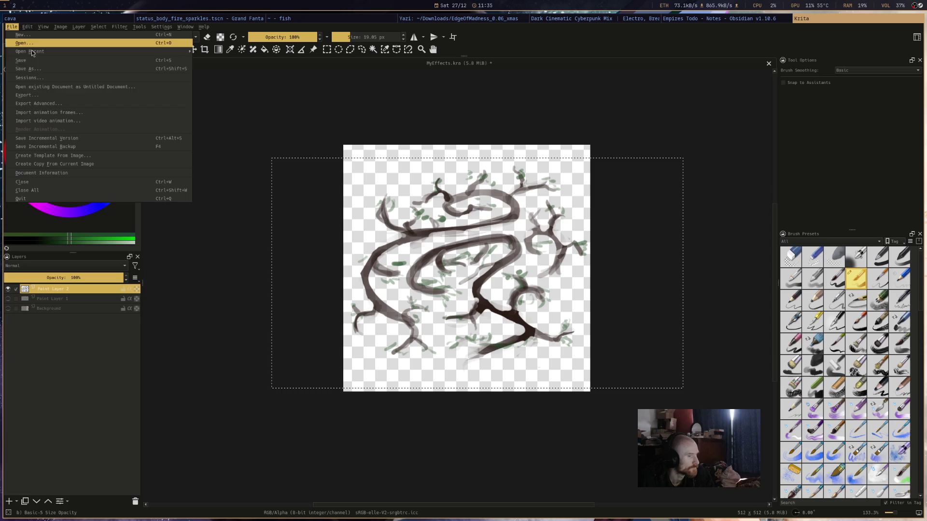
- Export the vine as a PNG named Entangle1.png, accepting the default PNG options
{"action": "left_click", "coordinate": [85, 98]}
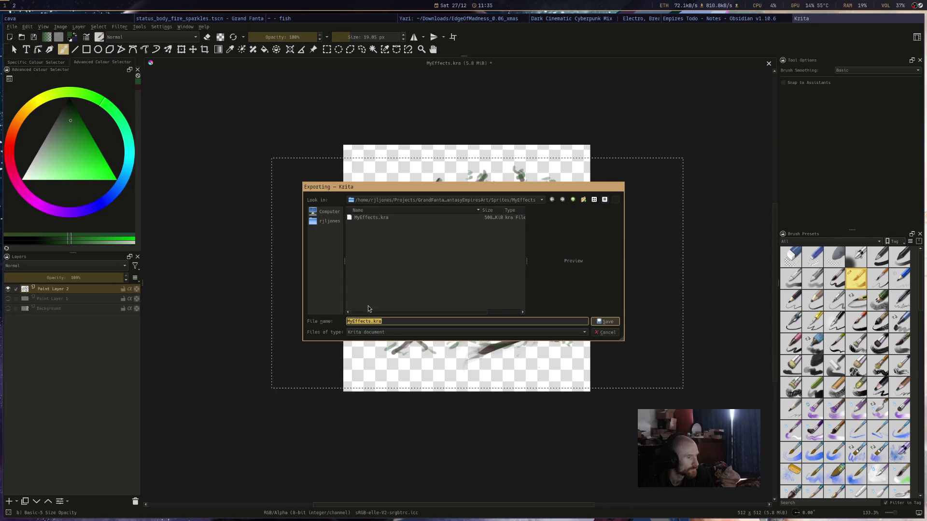
{"action": "left_click", "coordinate": [440, 332]}
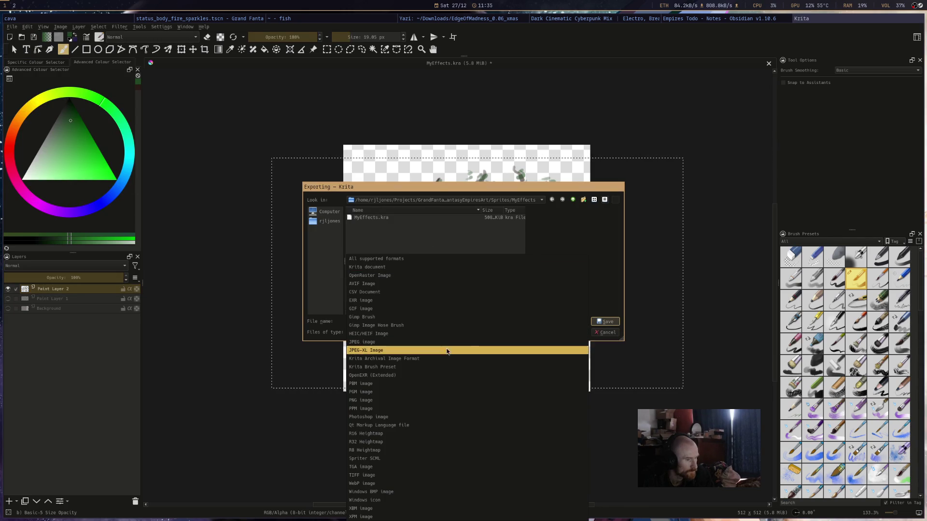
{"action": "left_click", "coordinate": [422, 393]}
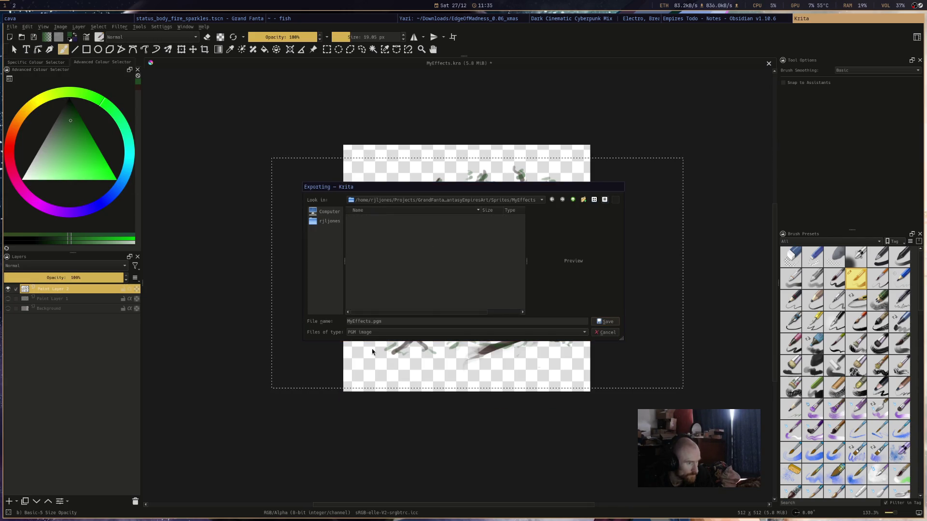
{"action": "left_click", "coordinate": [566, 334]}
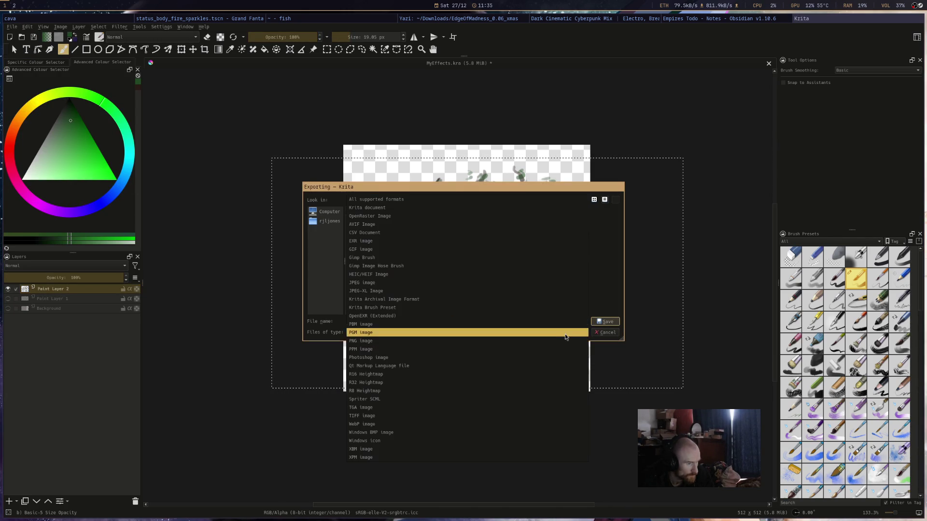
{"action": "left_click", "coordinate": [467, 340]}
{"action": "double_click", "coordinate": [351, 321]}
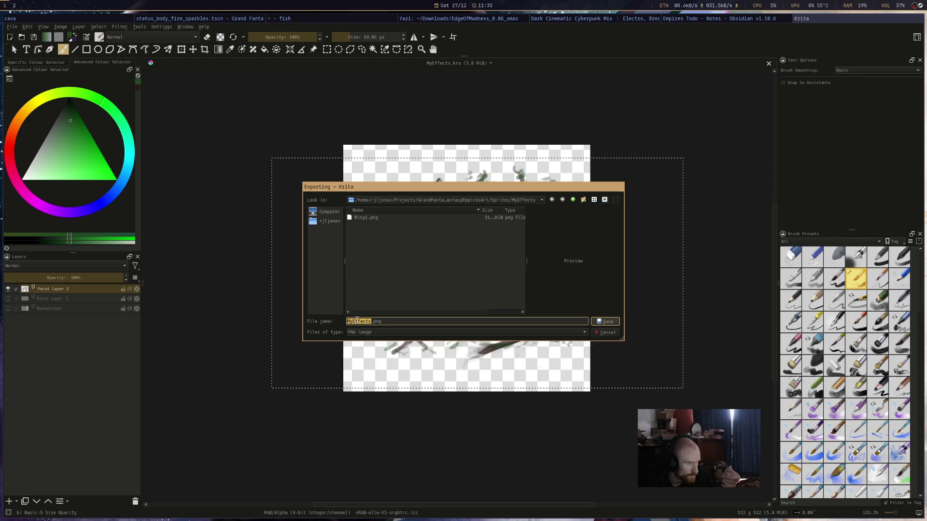
{"action": "type", "text": "Entangle"}
{"action": "type", "text": "1"}
{"action": "key", "text": "Return"}
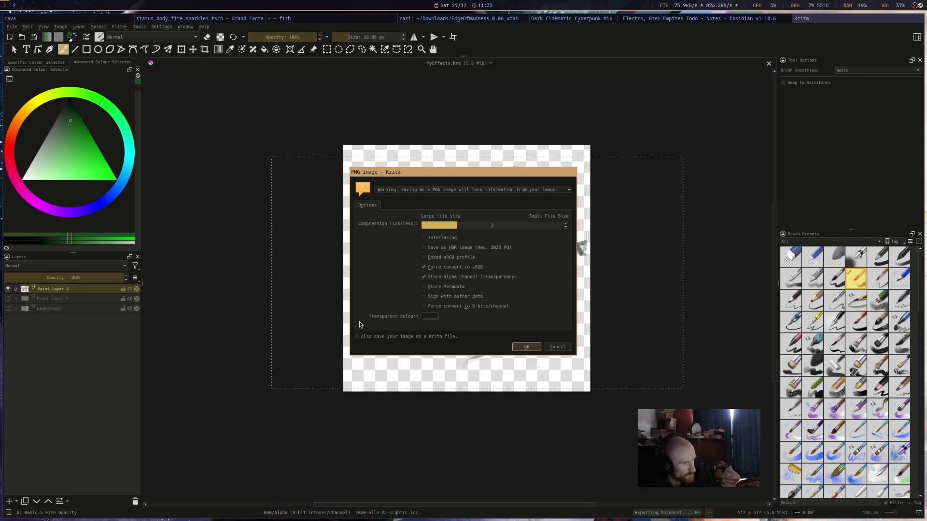
{"action": "left_click", "coordinate": [527, 346]}
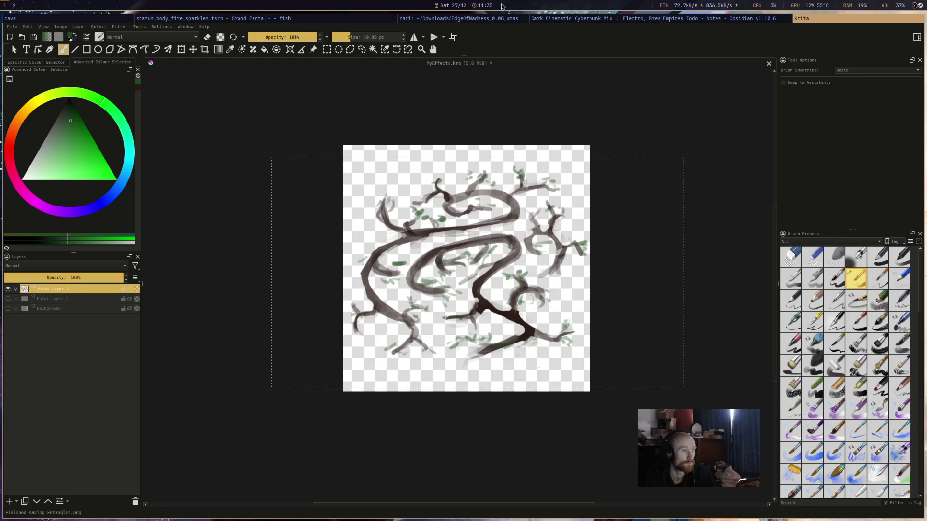
{"action": "key", "text": "alt+Tab"}
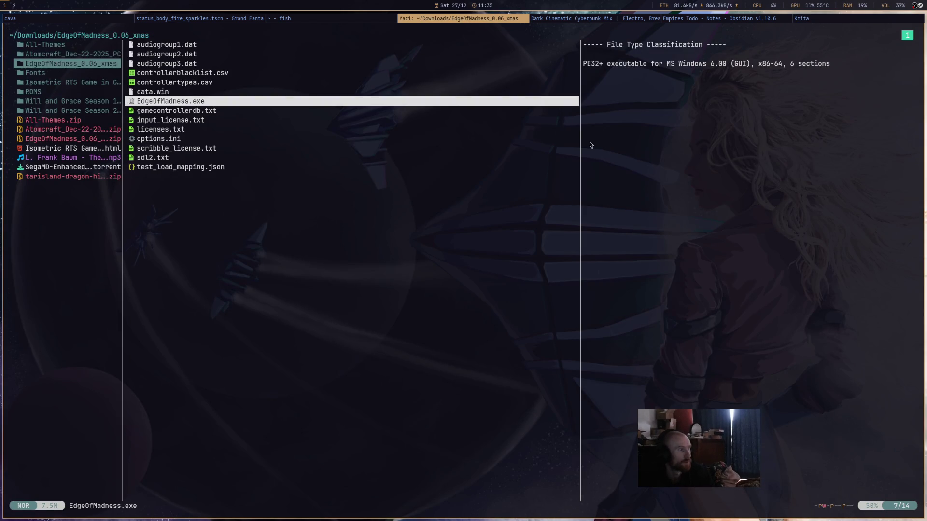
- Browse to the GrandFantasyEmpiresArt Sprites/MyEffects folder holding Entangle1.png
{"action": "key", "text": "h"}
{"action": "key", "text": "h"}
{"action": "key", "text": "h"}
{"action": "key", "text": "l"}
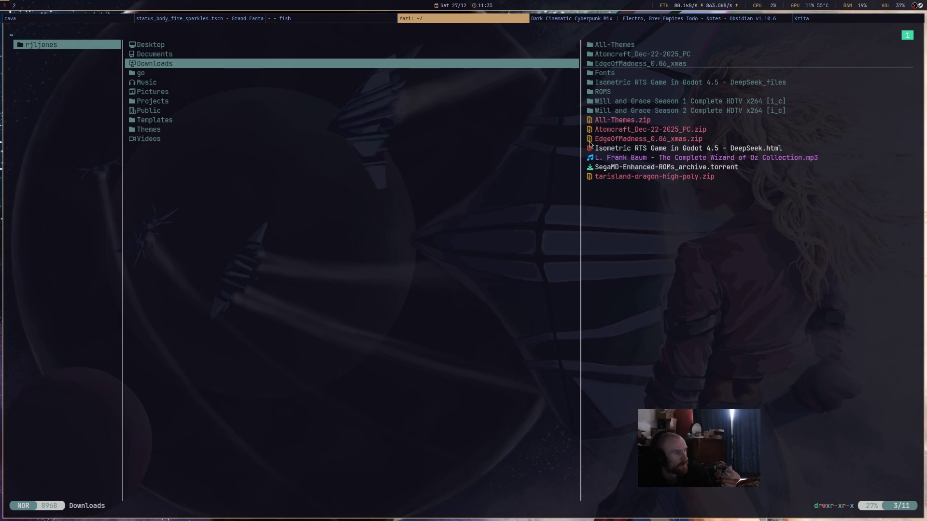
{"action": "key", "text": "j"}
{"action": "key", "text": "j"}
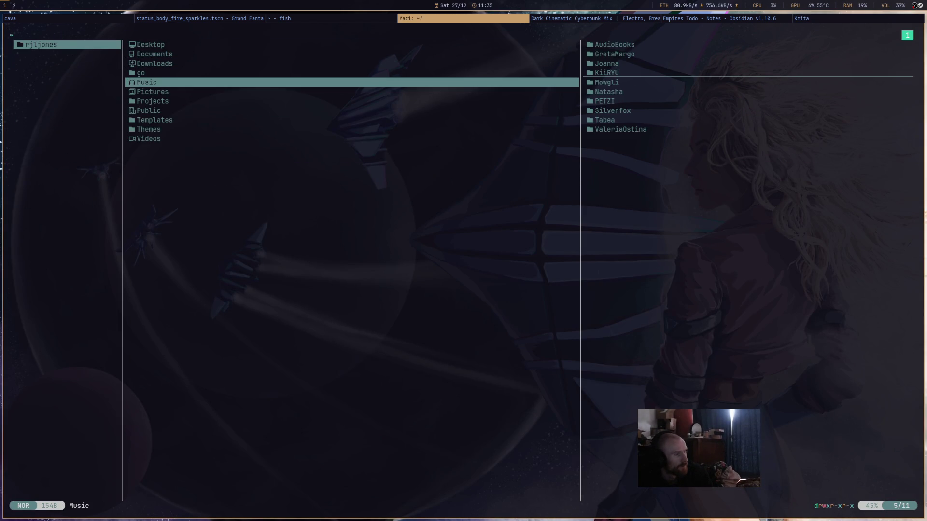
{"action": "key", "text": "j"}
{"action": "key", "text": "j"}
{"action": "key", "text": "l"}
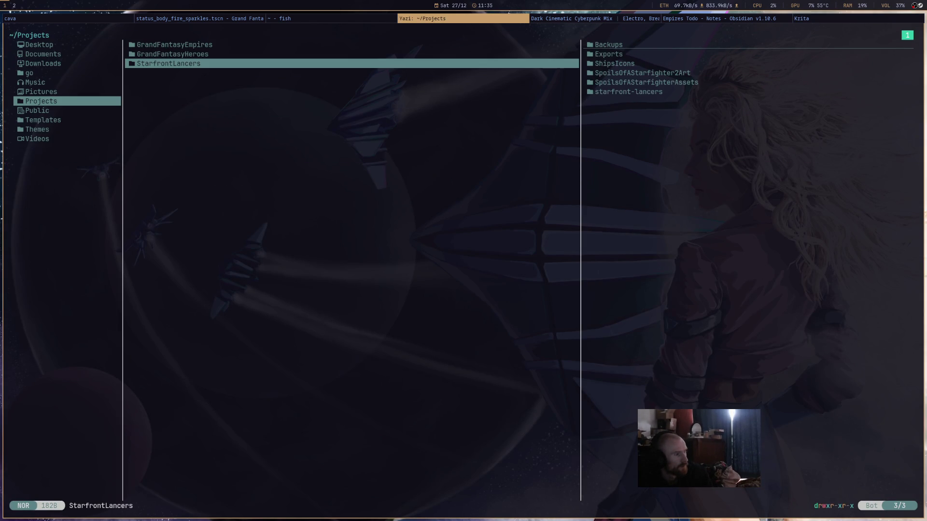
{"action": "key", "text": "k"}
{"action": "key", "text": "k"}
{"action": "key", "text": "l"}
{"action": "key", "text": "j"}
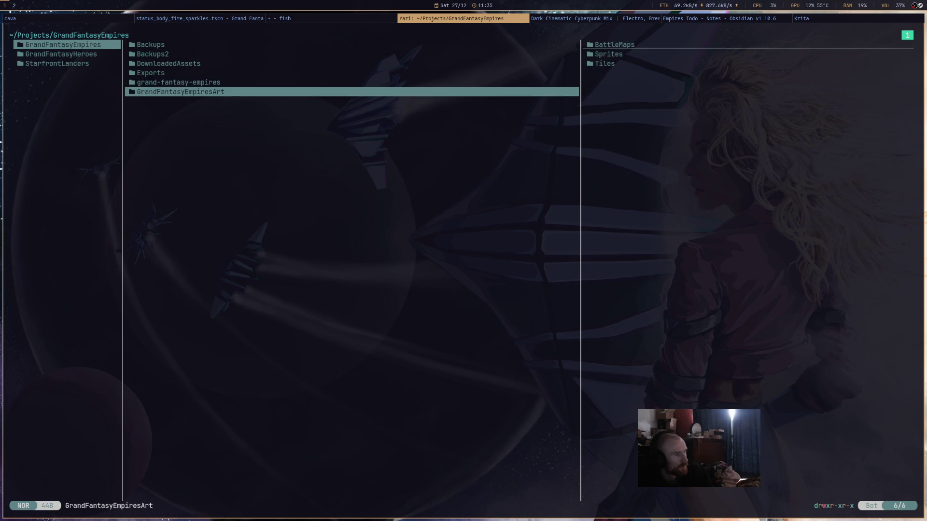
{"action": "key", "text": "l"}
{"action": "key", "text": "j"}
{"action": "key", "text": "l"}
{"action": "key", "text": "j"}
{"action": "key", "text": "l"}
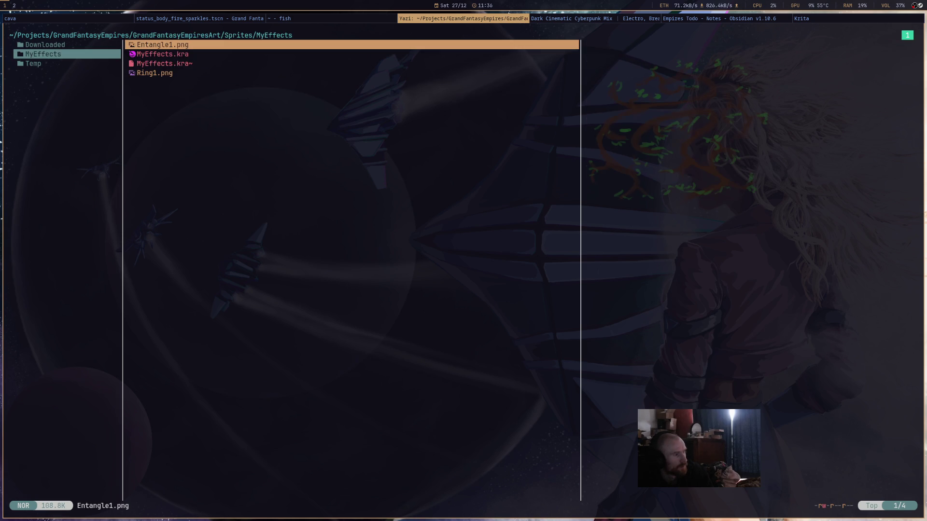
- Go to the game project's grand-fantasy-empires/assets/particles/misc folder, where Entangle1.png ends up
{"action": "key", "text": "h"}
{"action": "key", "text": "h"}
{"action": "key", "text": "h"}
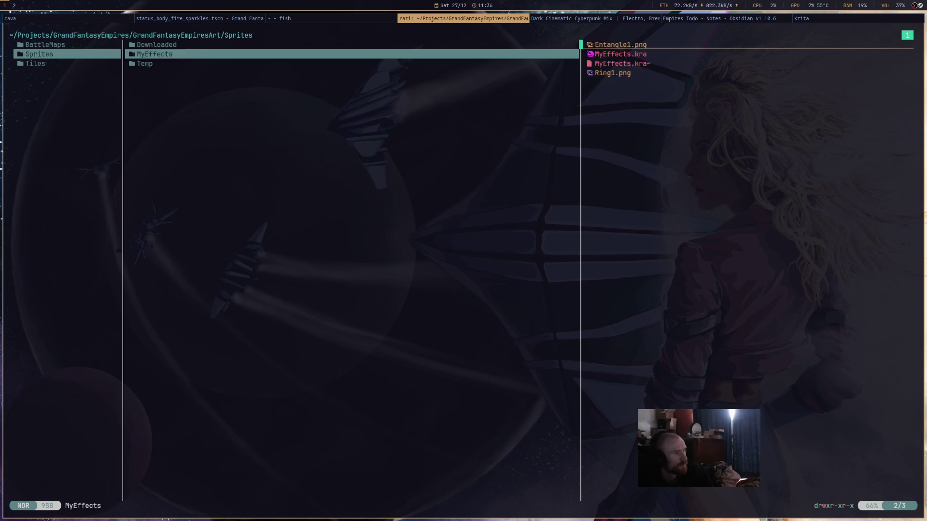
{"action": "key", "text": "k"}
{"action": "key", "text": "l"}
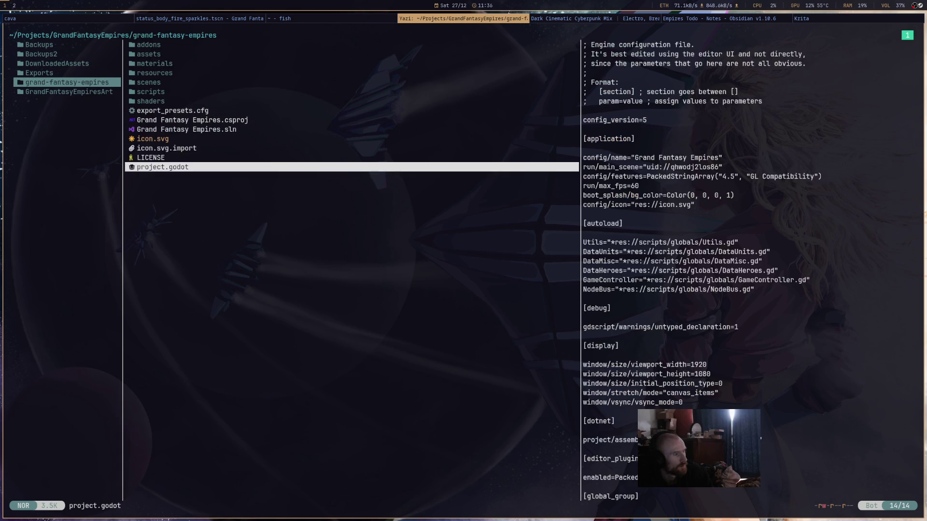
{"action": "key", "text": "k"}
{"action": "key", "text": "k"}
{"action": "key", "text": "k"}
{"action": "key", "text": "l"}
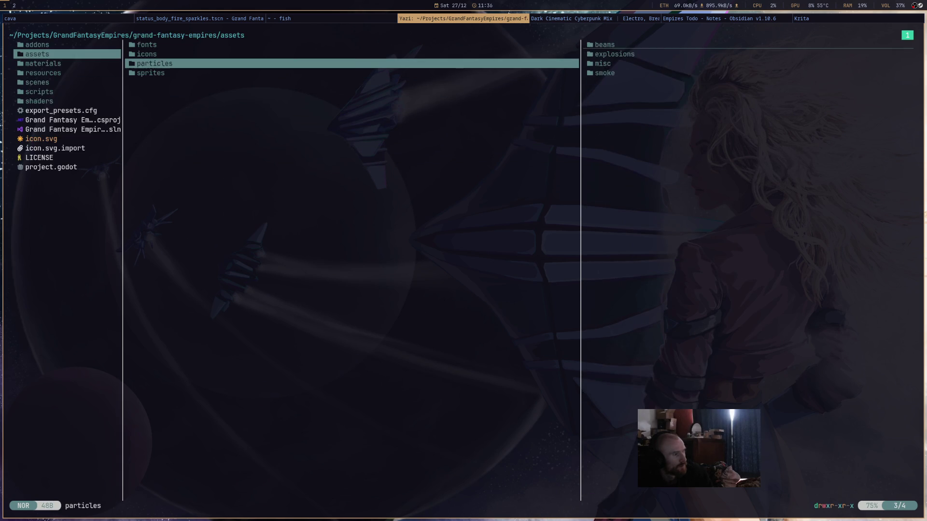
{"action": "key", "text": "l"}
{"action": "key", "text": "j"}
{"action": "key", "text": "j"}
{"action": "key", "text": "l"}
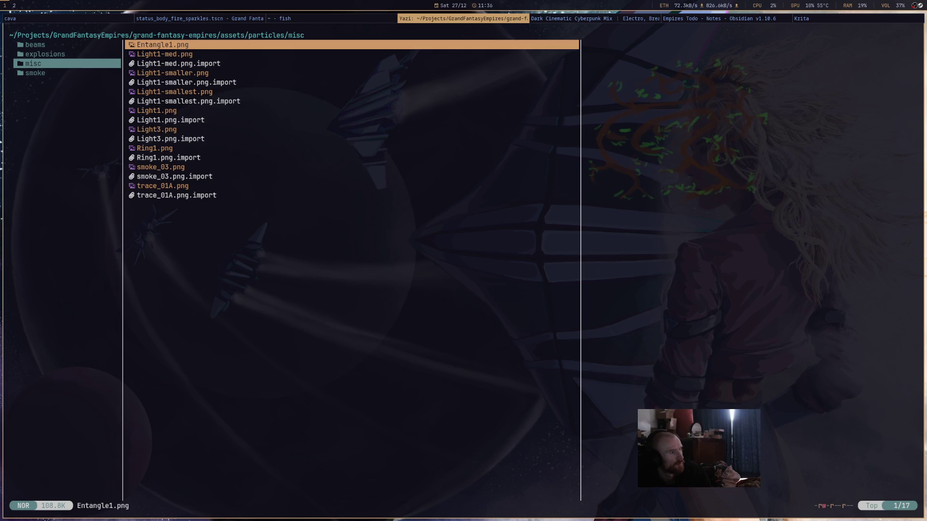
{"action": "key", "text": "super+Left"}
{"action": "key", "text": "super+Left"}
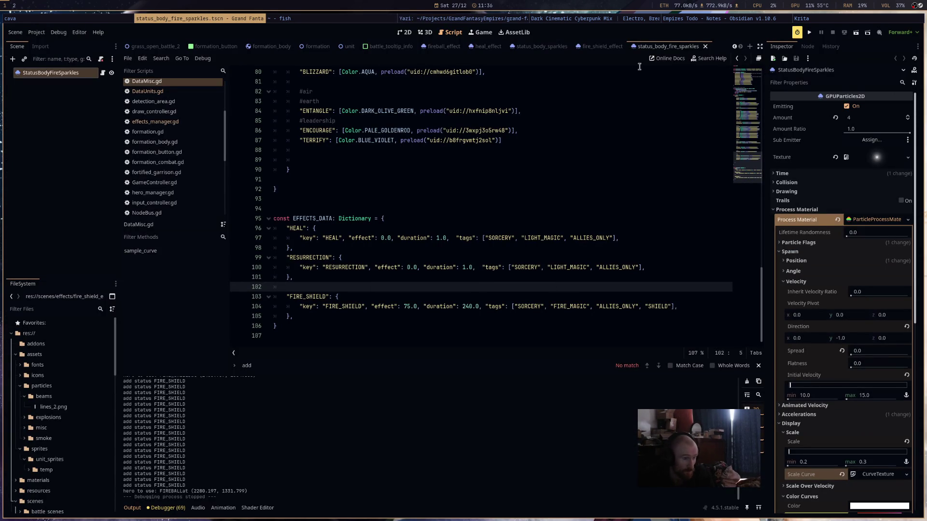
- Copy the StatusBodySparkles node from status_body_sparkles and paste it as a new scene's root
{"action": "left_click", "coordinate": [604, 48]}
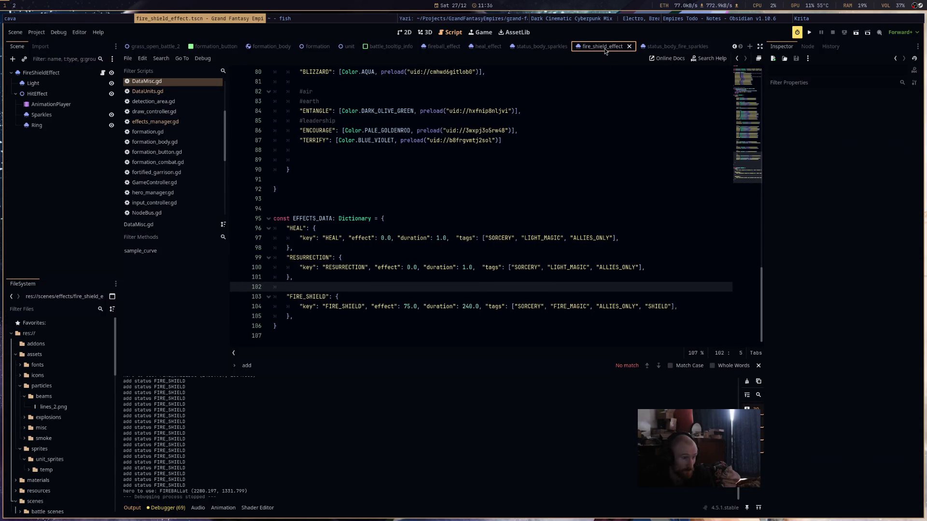
{"action": "left_click", "coordinate": [538, 45]}
{"action": "left_click", "coordinate": [74, 76]}
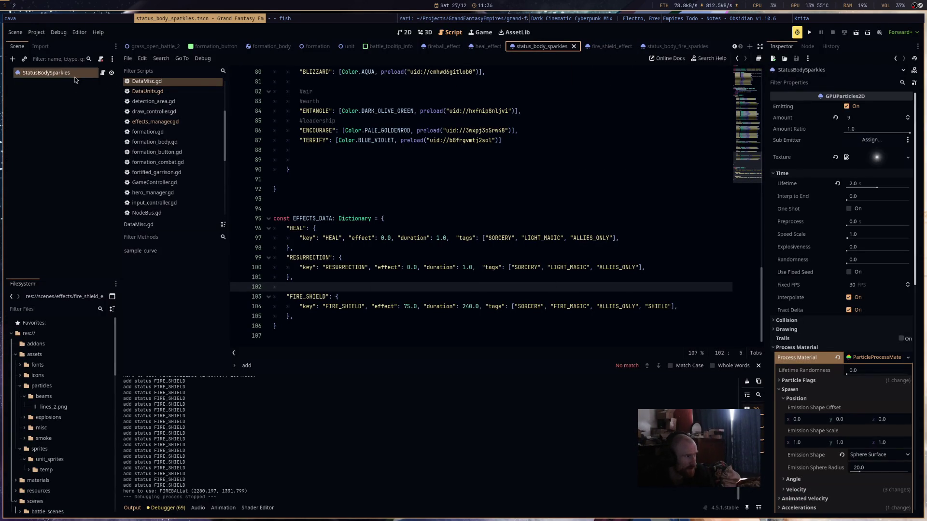
{"action": "right_click", "coordinate": [75, 77]}
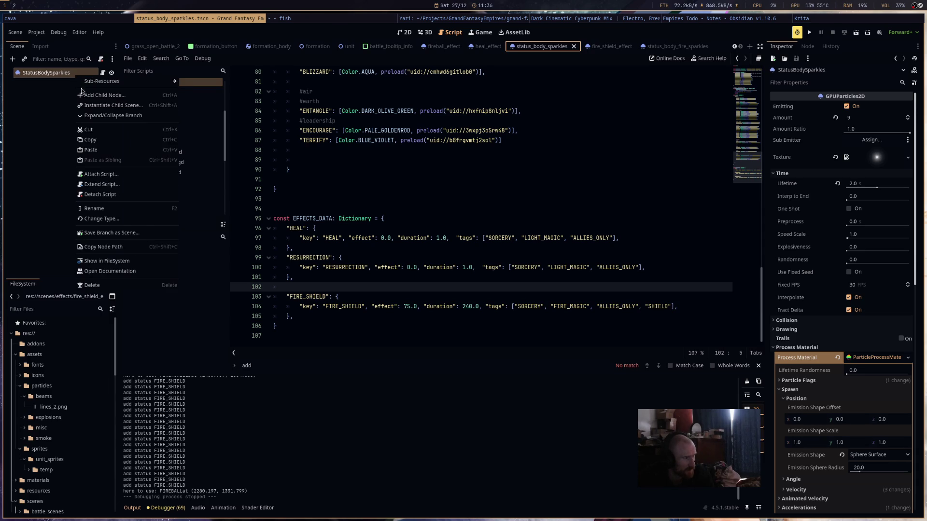
{"action": "left_click", "coordinate": [116, 139]}
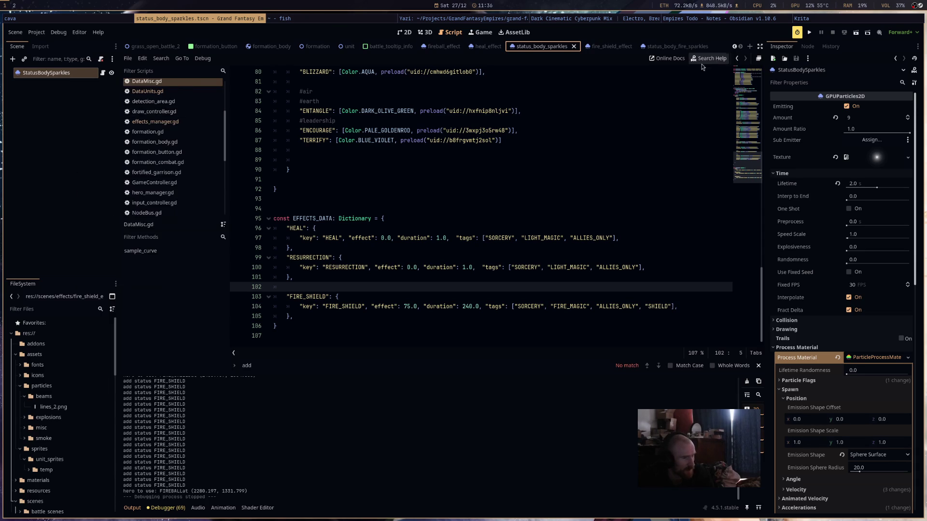
{"action": "left_click", "coordinate": [749, 48]}
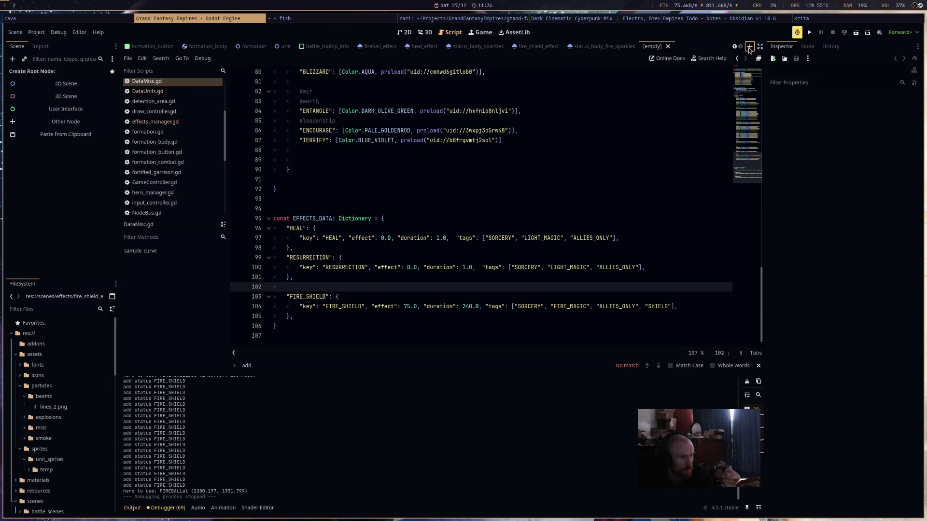
{"action": "left_click", "coordinate": [59, 134]}
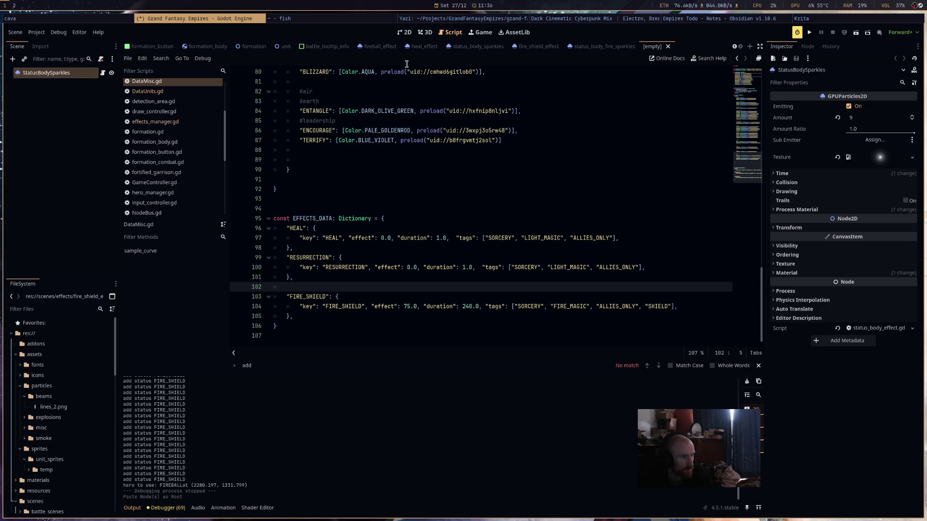
{"action": "left_click", "coordinate": [425, 32]}
- Rename the pasted root node StatusBodyEntagles and save the scene as status_body_entagles.tscn
{"action": "left_click", "coordinate": [404, 33]}
{"action": "scroll", "coordinate": [425, 241], "scroll_direction": "up", "scroll_amount": 9}
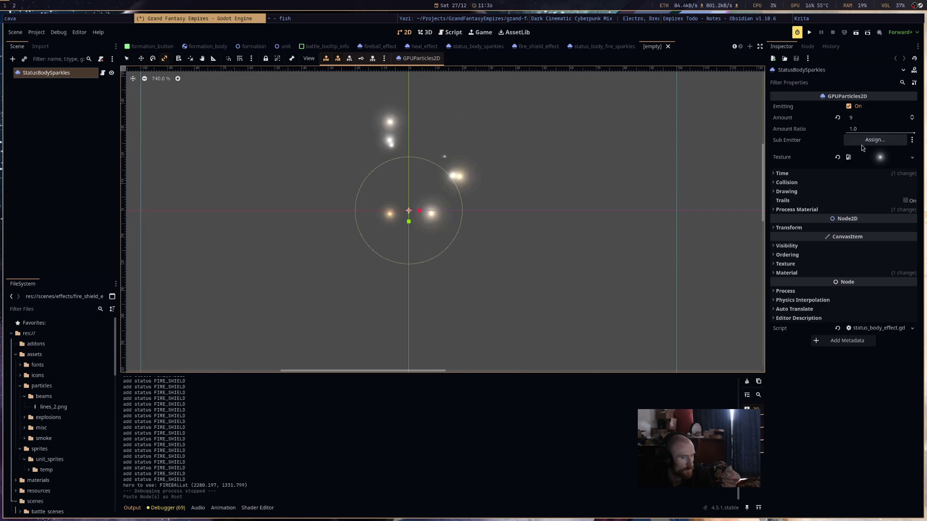
{"action": "left_click", "coordinate": [75, 73]}
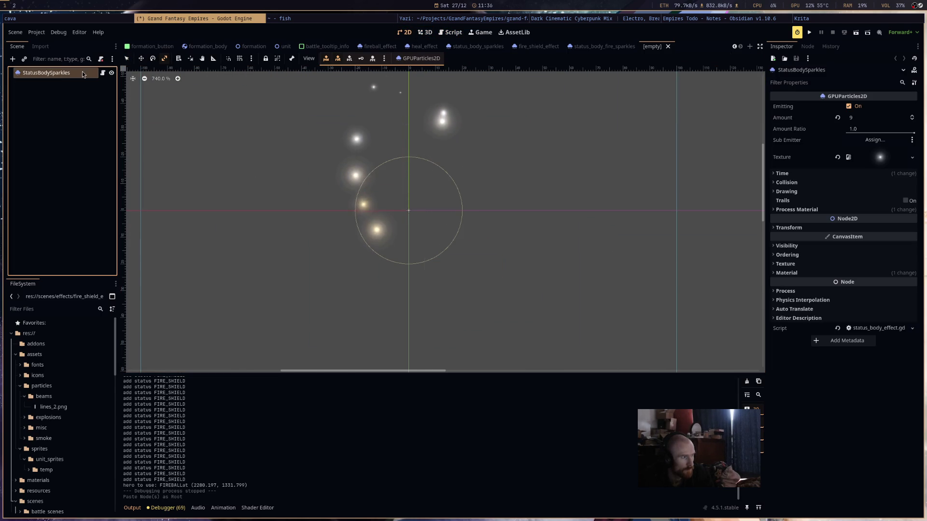
{"action": "key", "text": "F2"}
{"action": "type", "text": "StatusBodyEntagles"}
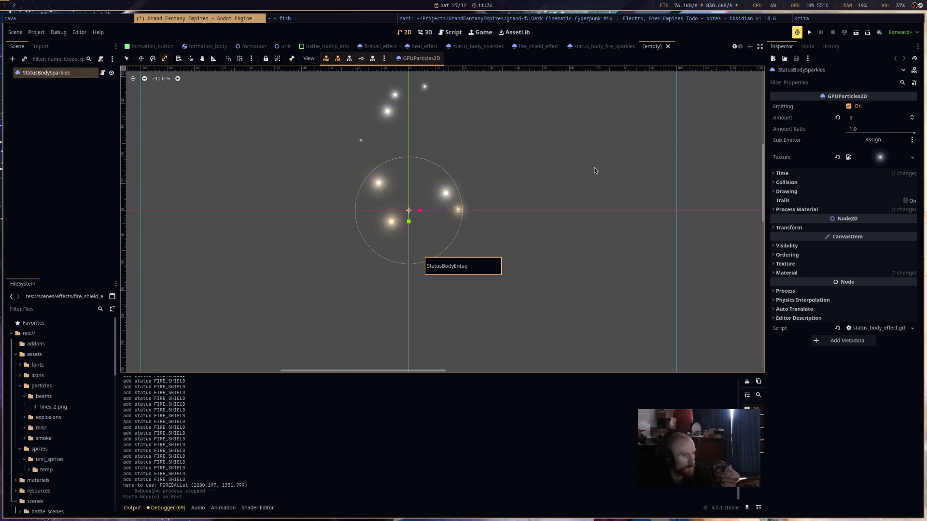
{"action": "key", "text": "Return"}
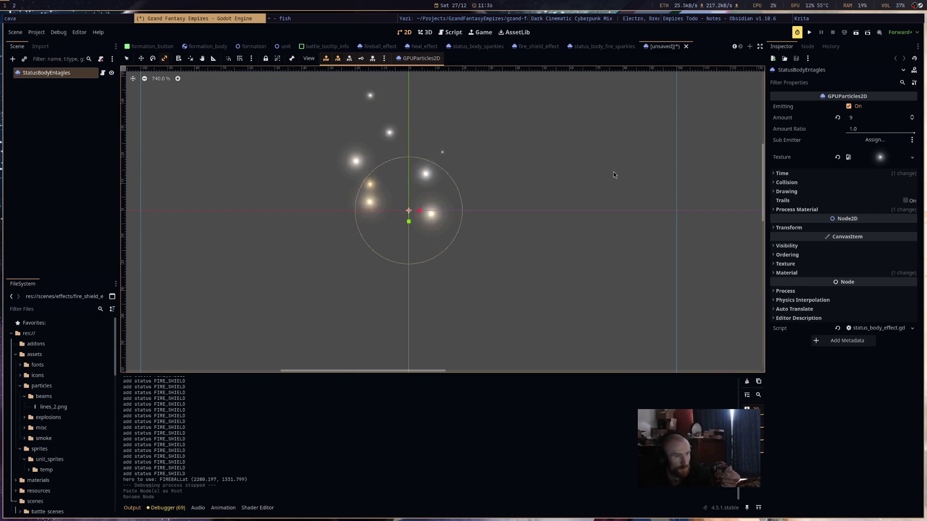
{"action": "key", "text": "ctrl+s"}
{"action": "left_click", "coordinate": [531, 384]}
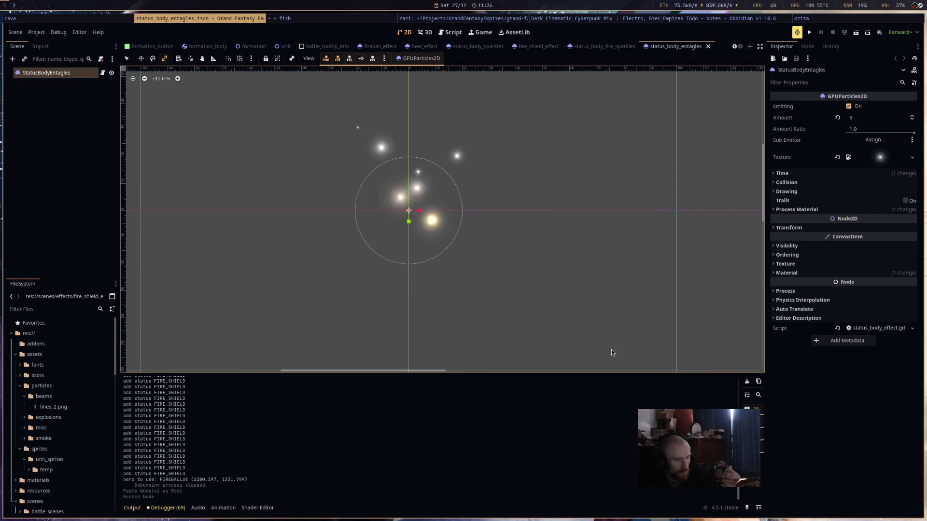
{"action": "left_click", "coordinate": [25, 428]}
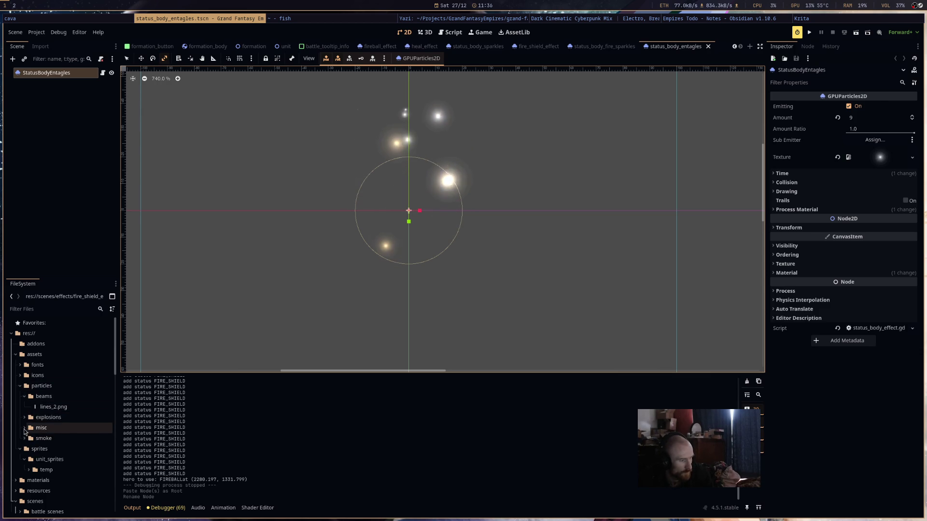
- Assign Entangle1.png as the StatusBodyEntagles particles' texture and save the scene
{"action": "scroll", "coordinate": [70, 386], "scroll_direction": "down", "scroll_amount": 3}
{"action": "mouse_move", "coordinate": [57, 365]}
{"action": "left_mouse_down"}
{"action": "mouse_move", "coordinate": [849, 222]}
{"action": "mouse_move", "coordinate": [875, 157]}
{"action": "left_mouse_up"}
{"action": "scroll", "coordinate": [544, 232], "scroll_direction": "down", "scroll_amount": 2}
{"action": "scroll", "coordinate": [545, 232], "scroll_direction": "down", "scroll_amount": 5}
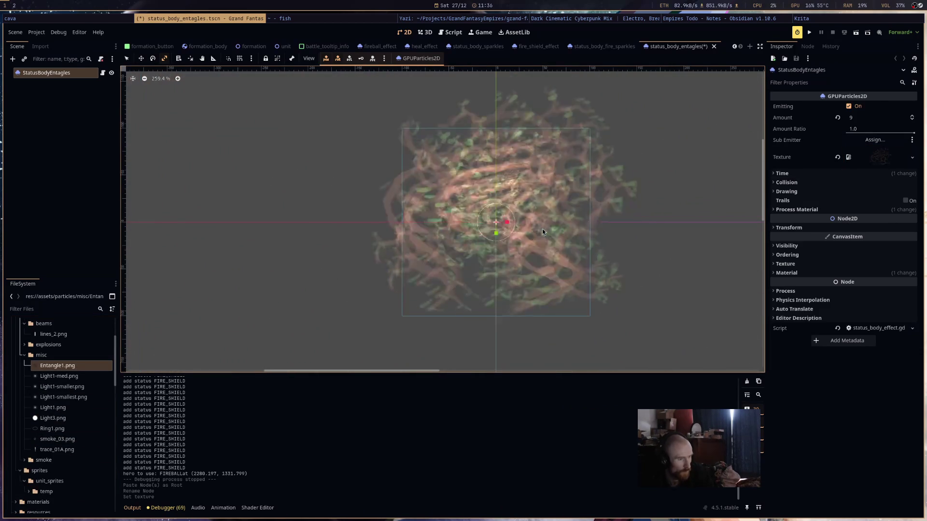
{"action": "key", "text": "ctrl+s"}
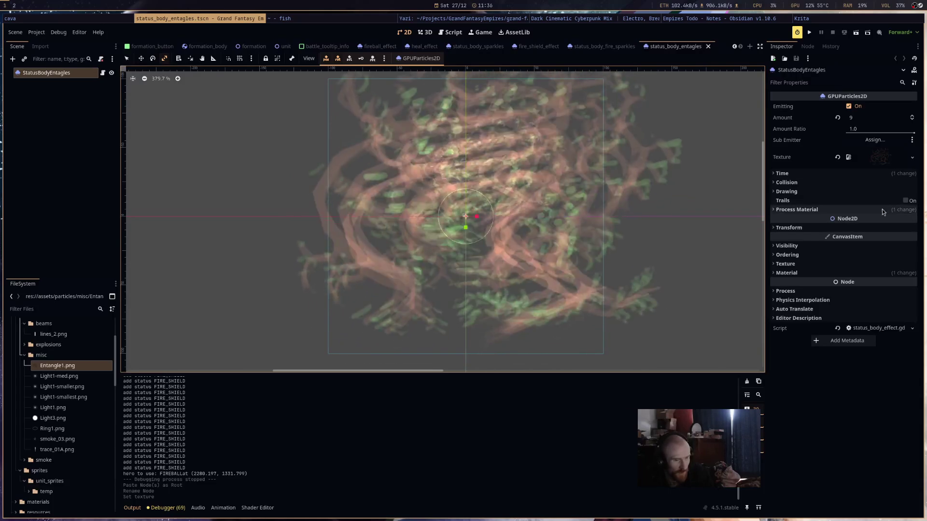
- Make the particles' process material unique, including its sub-resources
{"action": "left_click", "coordinate": [894, 210]}
{"action": "left_click", "coordinate": [913, 220]}
{"action": "left_click", "coordinate": [908, 313]}
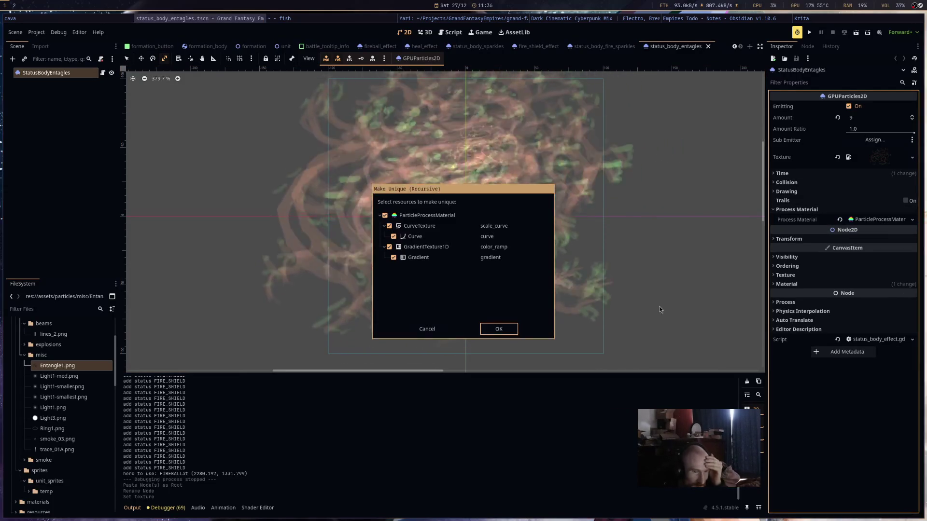
{"action": "left_click", "coordinate": [499, 328]}
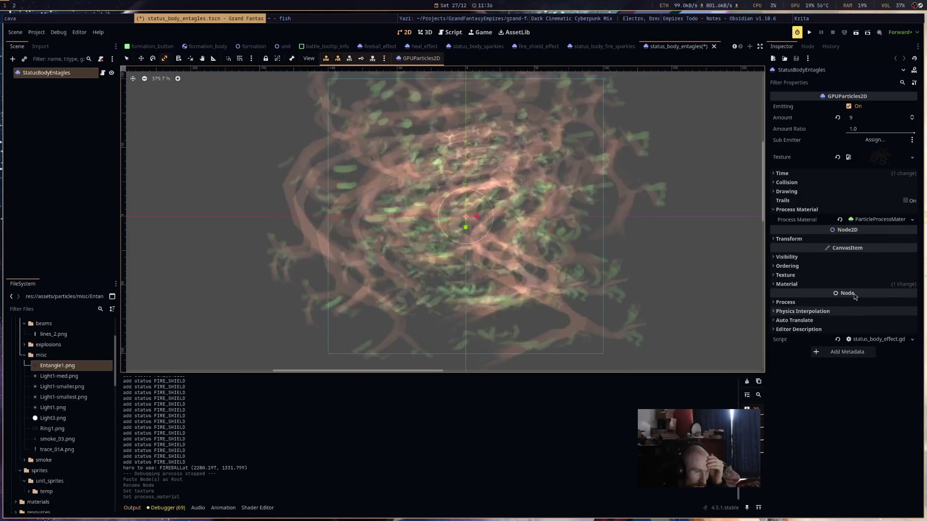
- Expand the process material's Spawn and Display settings, then show Entangle1.png's import settings
{"action": "left_click", "coordinate": [876, 219]}
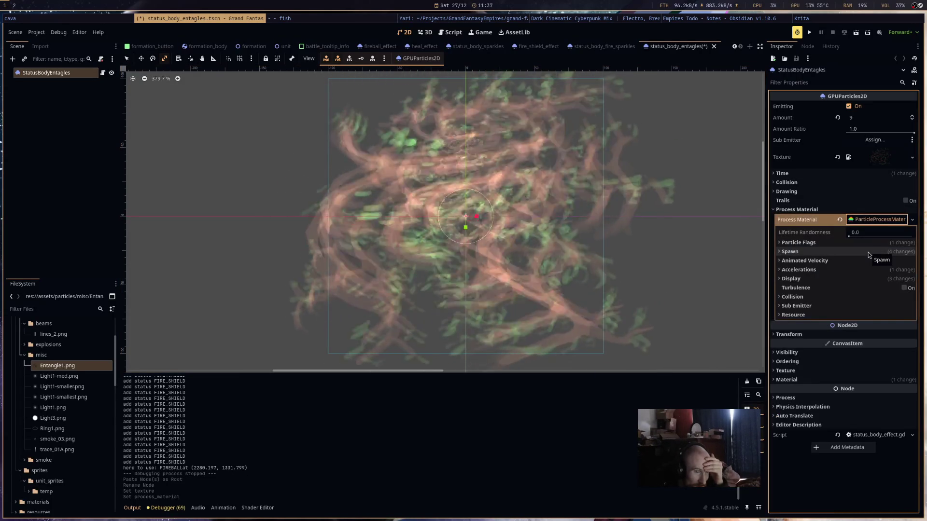
{"action": "left_click", "coordinate": [869, 252]}
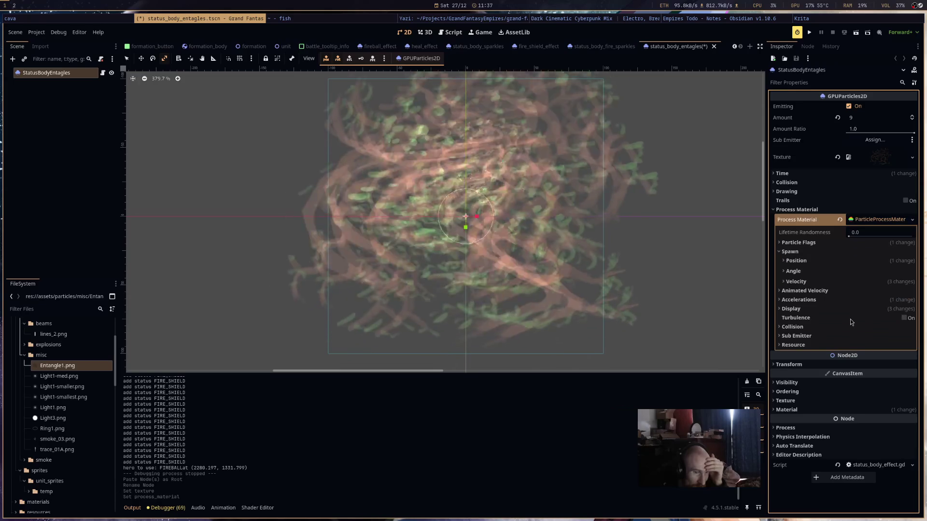
{"action": "left_click", "coordinate": [852, 309]}
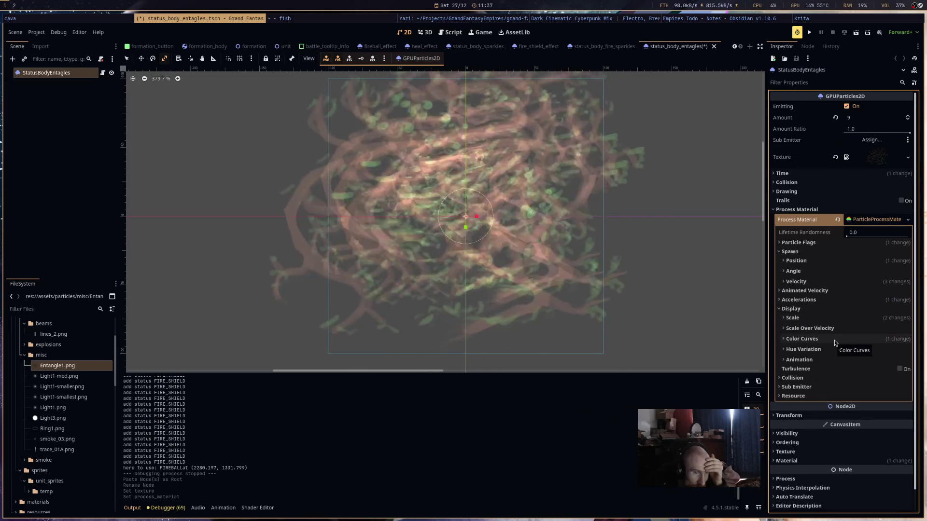
{"action": "left_click", "coordinate": [96, 367]}
{"action": "left_click", "coordinate": [41, 47]}
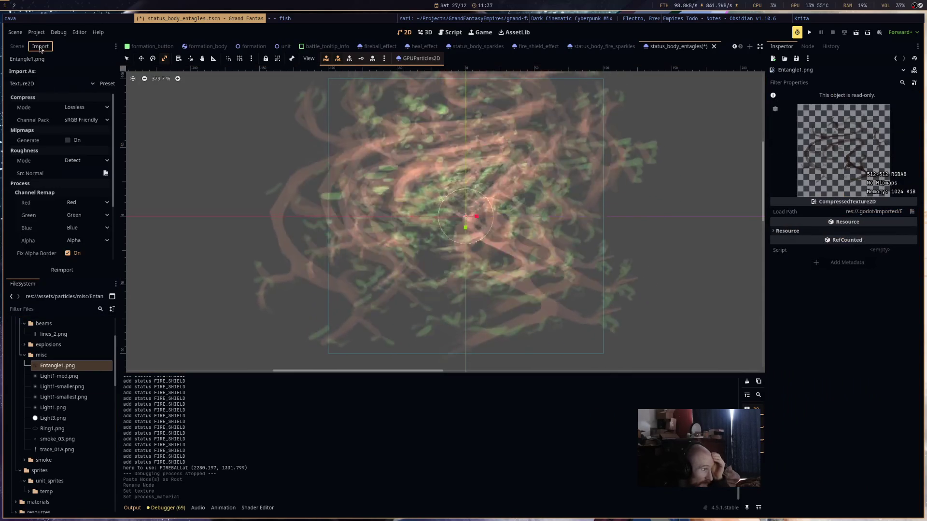
- Reimport Entangle1.png with a Process Size Limit of 128, then return to the scene tree
{"action": "scroll", "coordinate": [74, 212], "scroll_direction": "down", "scroll_amount": 3}
{"action": "left_click", "coordinate": [83, 235]}
{"action": "type", "text": "128"}
{"action": "left_click", "coordinate": [62, 270]}
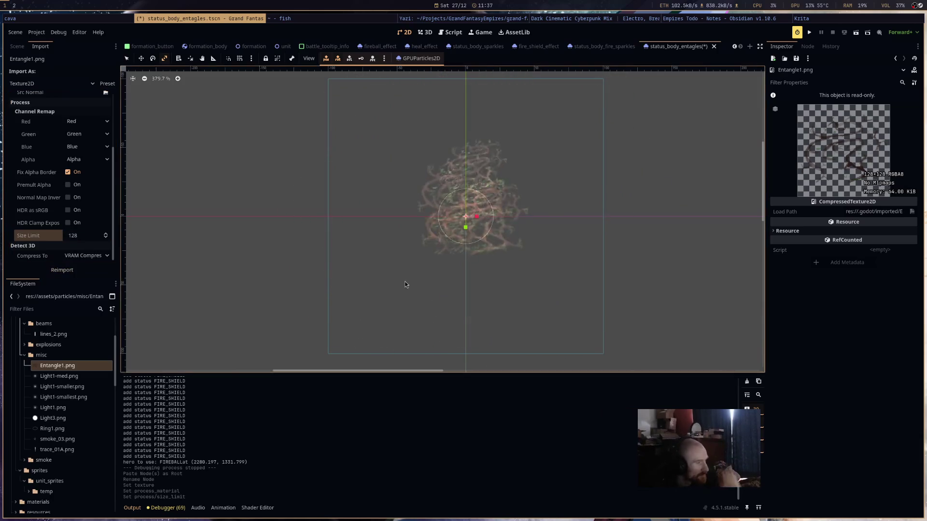
{"action": "left_click", "coordinate": [17, 47]}
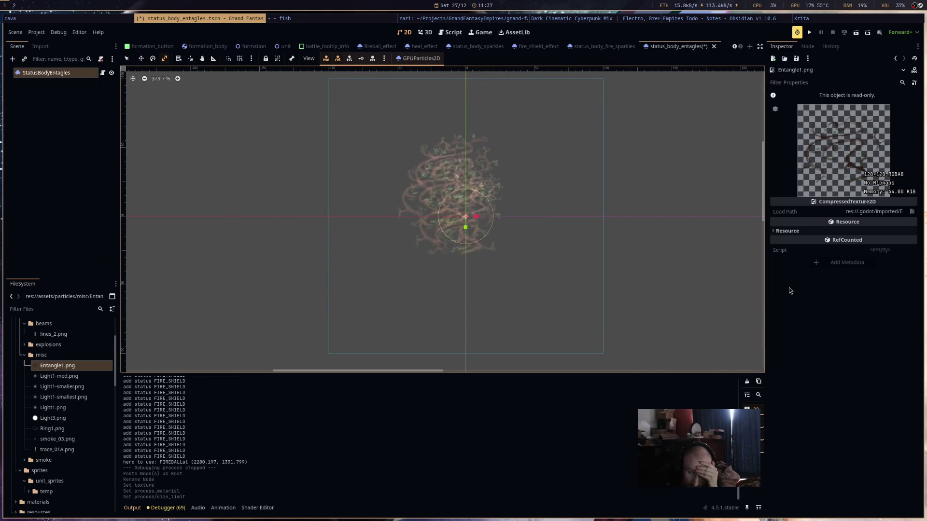
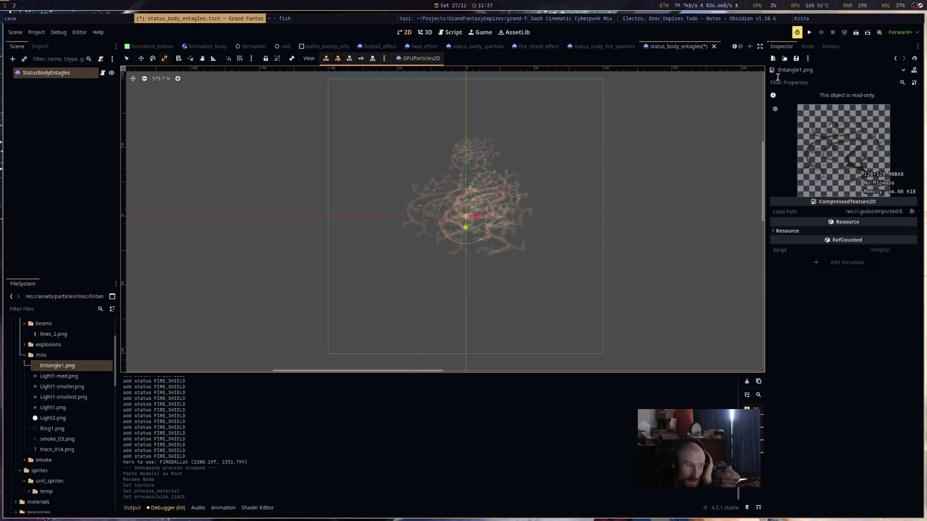
- Remove the Color Ramp and Scale Curve from StatusBodyEntagles' process material
{"action": "left_click", "coordinate": [58, 72]}
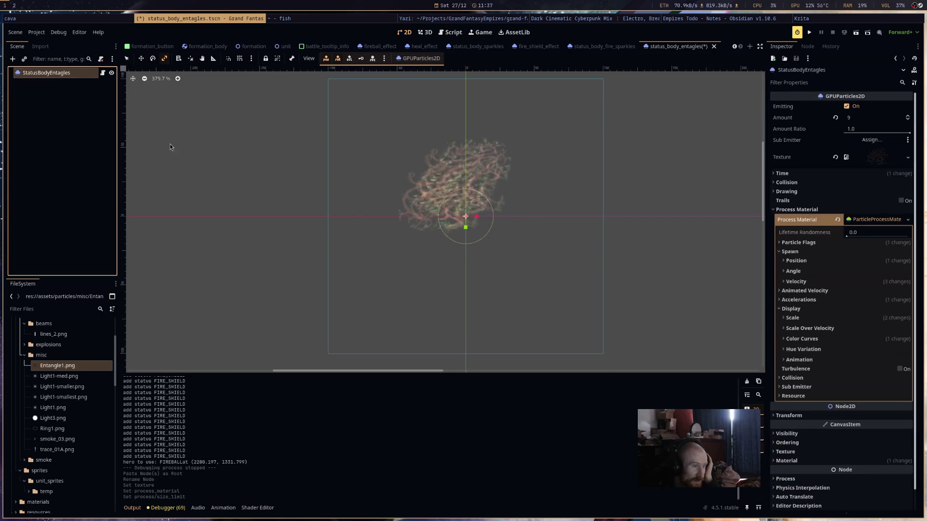
{"action": "left_click", "coordinate": [837, 339]}
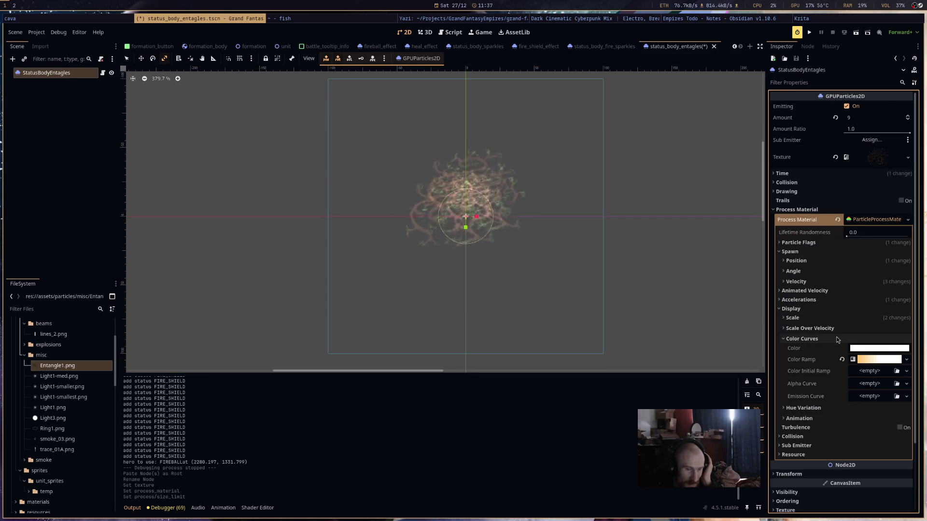
{"action": "left_click", "coordinate": [842, 359]}
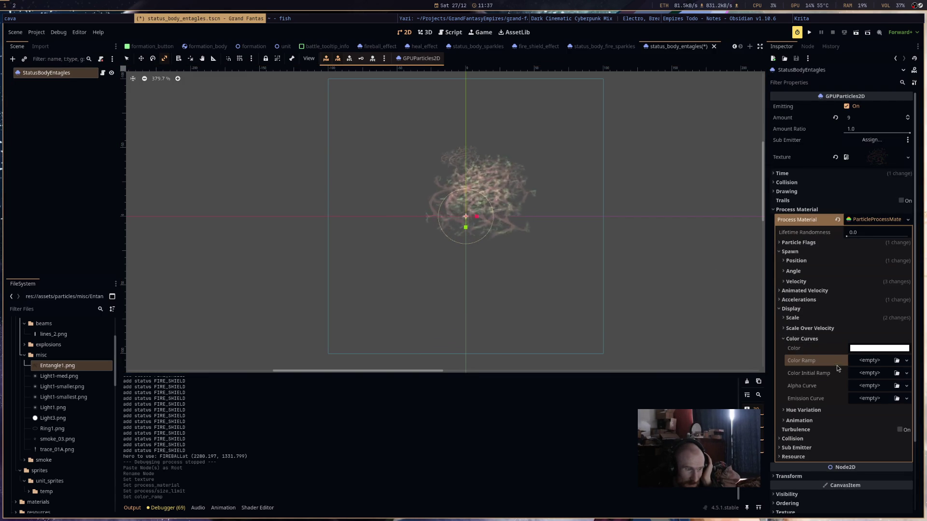
{"action": "left_click", "coordinate": [837, 339]}
{"action": "left_click", "coordinate": [840, 318]}
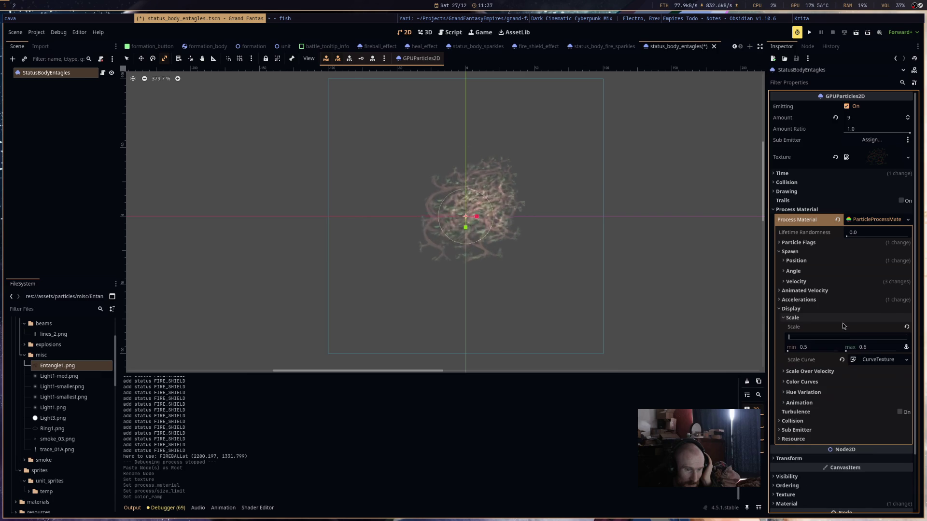
{"action": "left_click", "coordinate": [842, 360]}
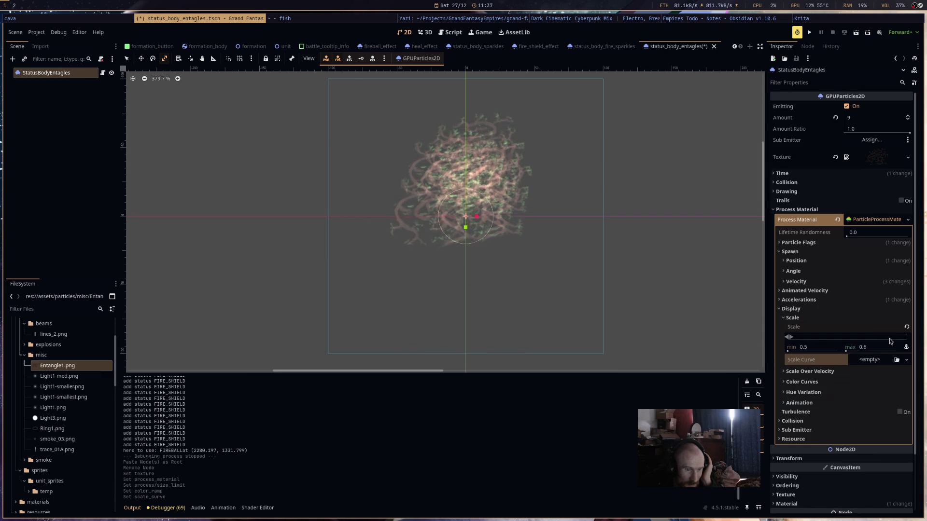
- Set the particle Amount to 1 and reset Initial Velocity to 0
{"action": "left_click", "coordinate": [826, 299]}
{"action": "left_click", "coordinate": [825, 300]}
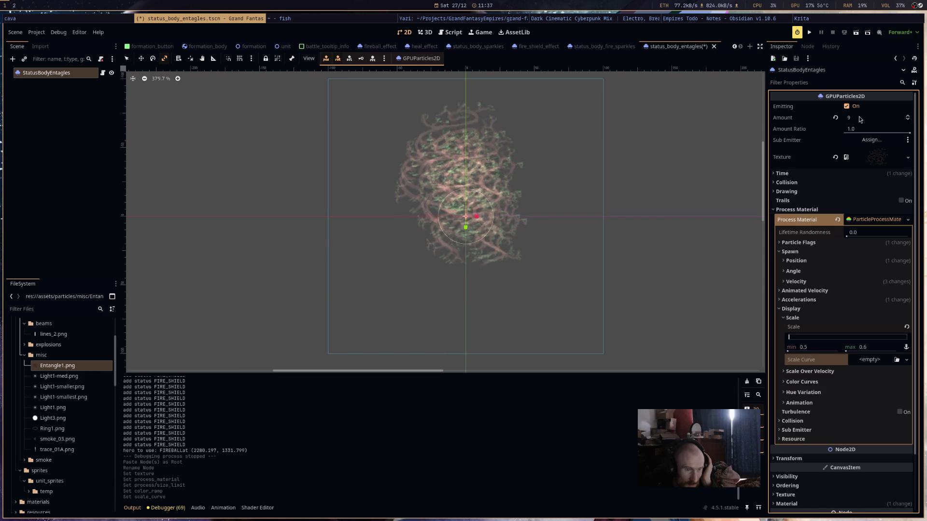
{"action": "left_click", "coordinate": [862, 121]}
{"action": "type", "text": "1"}
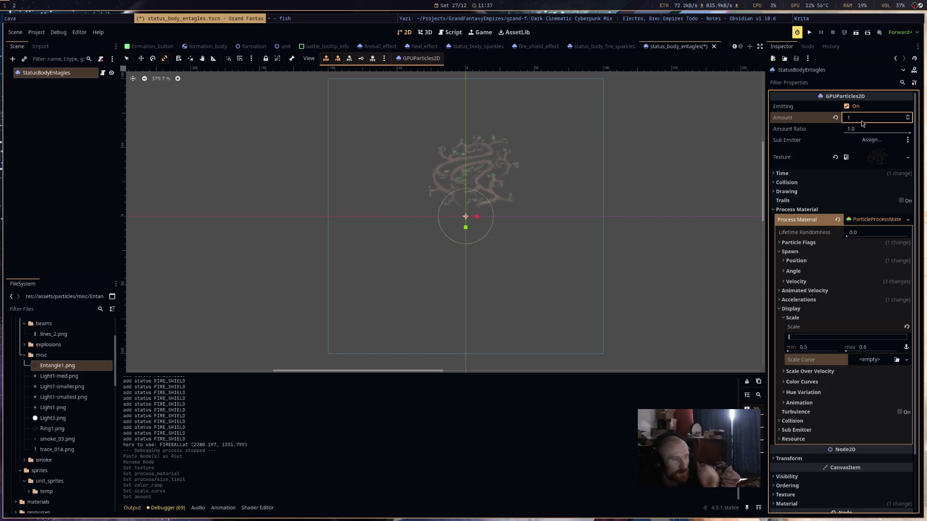
{"action": "left_click", "coordinate": [831, 282]}
{"action": "left_click", "coordinate": [905, 376]}
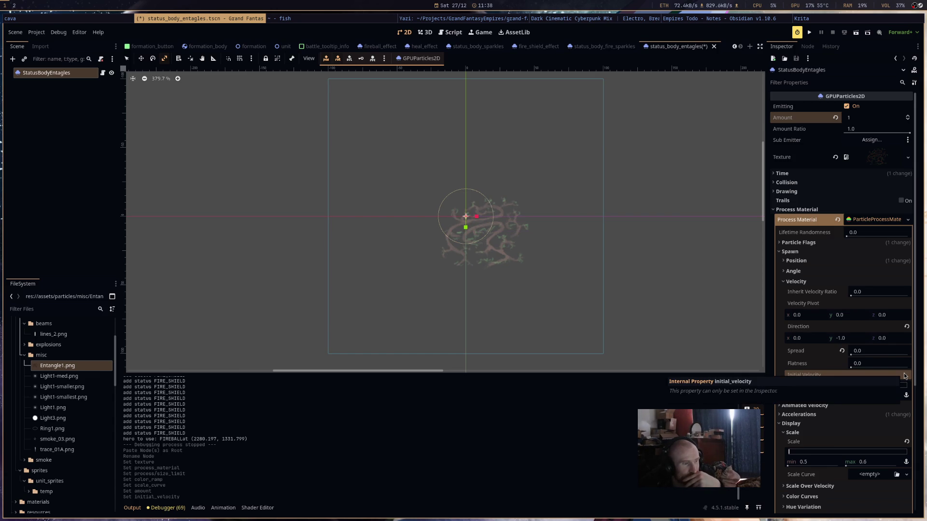
- Set the particle Scale min and max to 0.3
{"action": "left_click", "coordinate": [837, 261]}
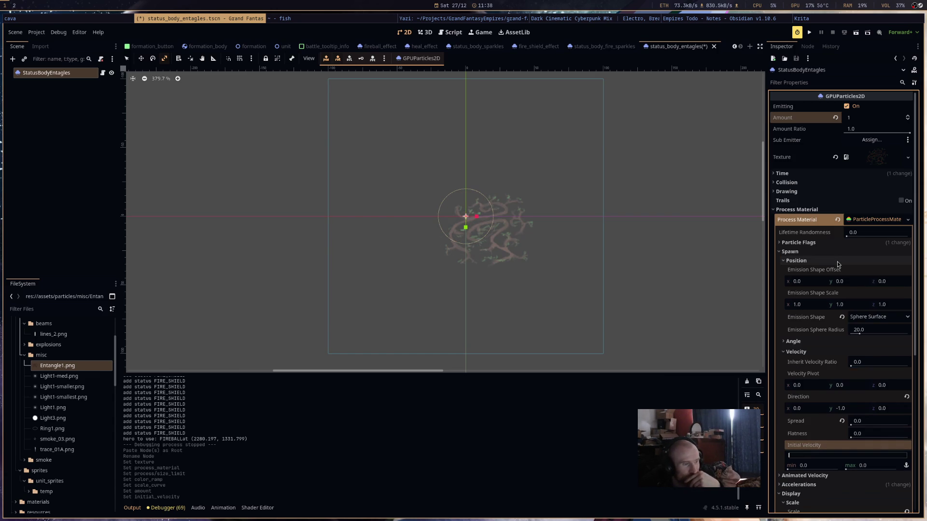
{"action": "scroll", "coordinate": [858, 385], "scroll_direction": "down", "scroll_amount": 5}
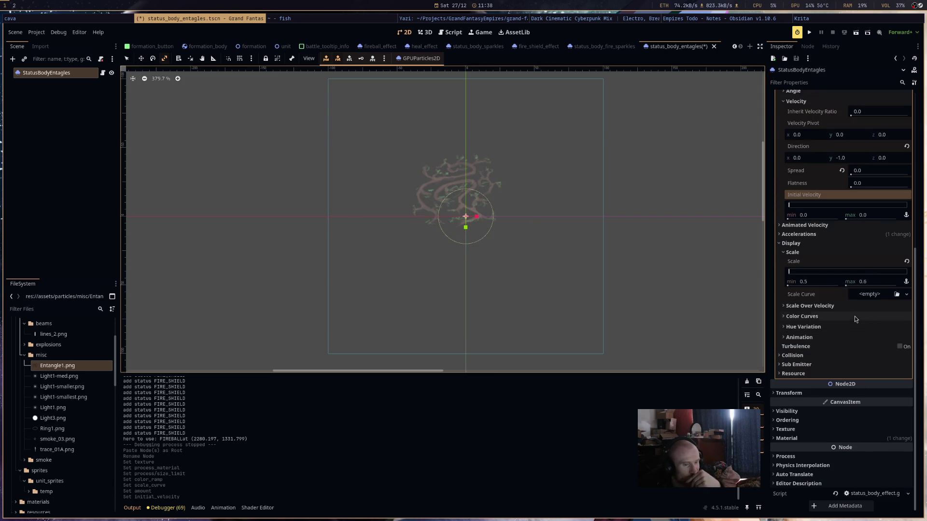
{"action": "left_click", "coordinate": [866, 283]}
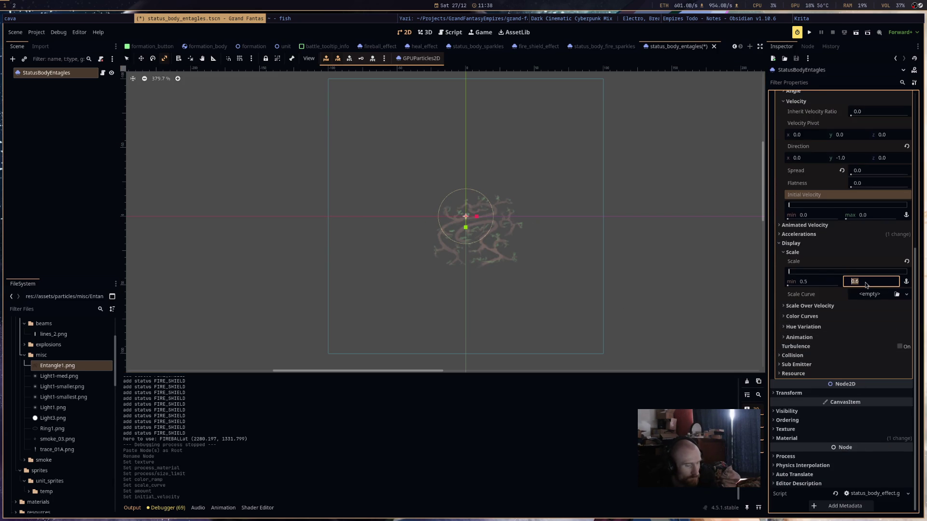
{"action": "left_click", "coordinate": [828, 283]}
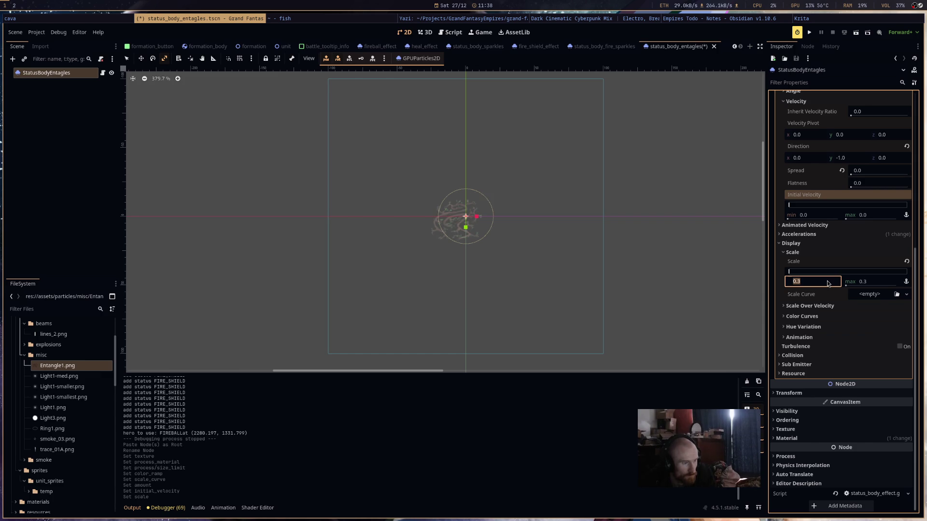
- Shrink the Emission Sphere Radius to 6.32 and set the Angle maximum to 360
{"action": "scroll", "coordinate": [835, 268], "scroll_direction": "up", "scroll_amount": 5}
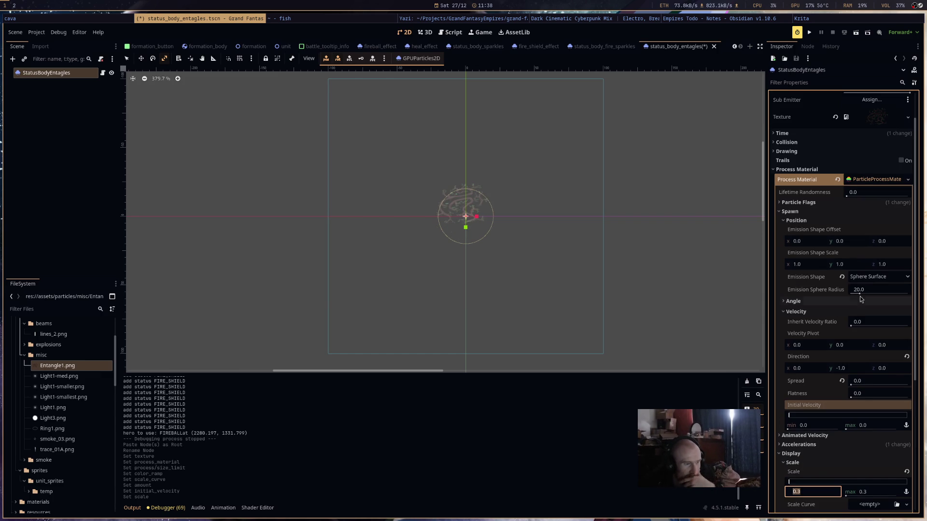
{"action": "left_click_drag", "start_coordinate": [860, 294], "coordinate": [855, 294]}
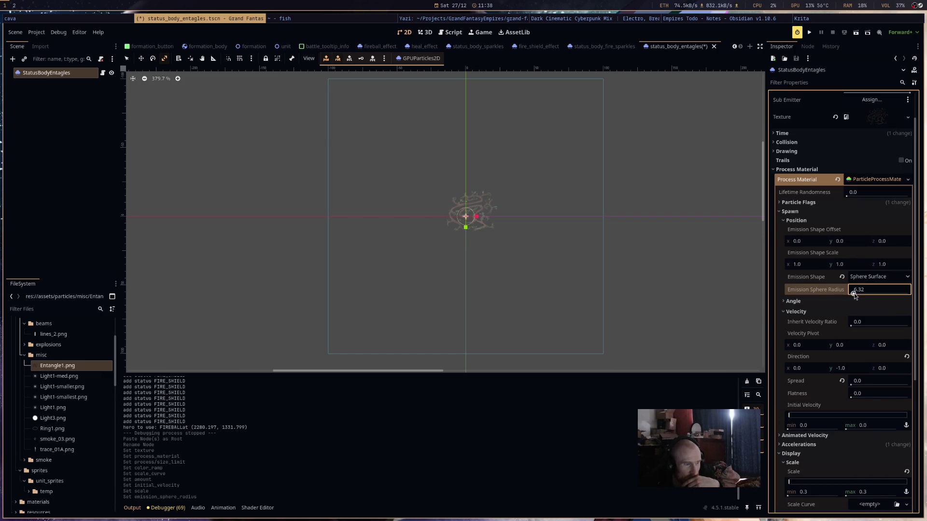
{"action": "left_click", "coordinate": [855, 301]}
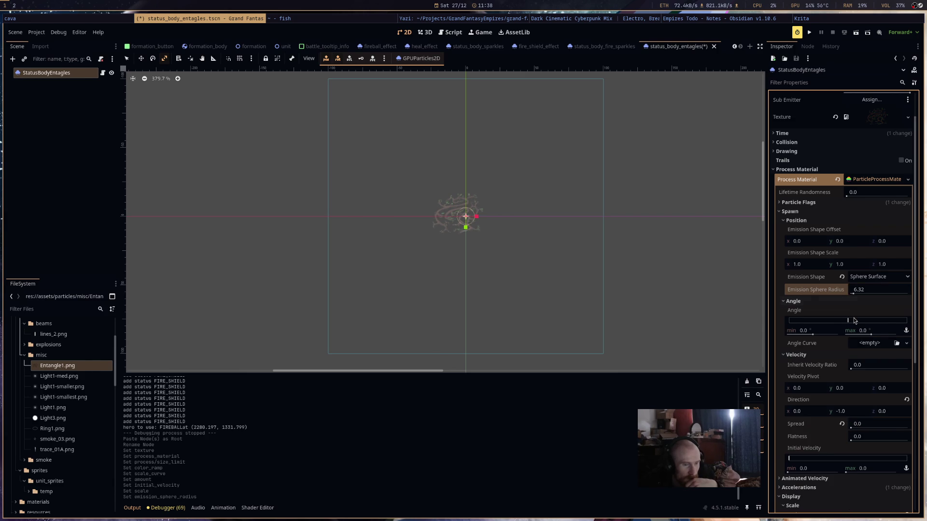
{"action": "left_click", "coordinate": [874, 333]}
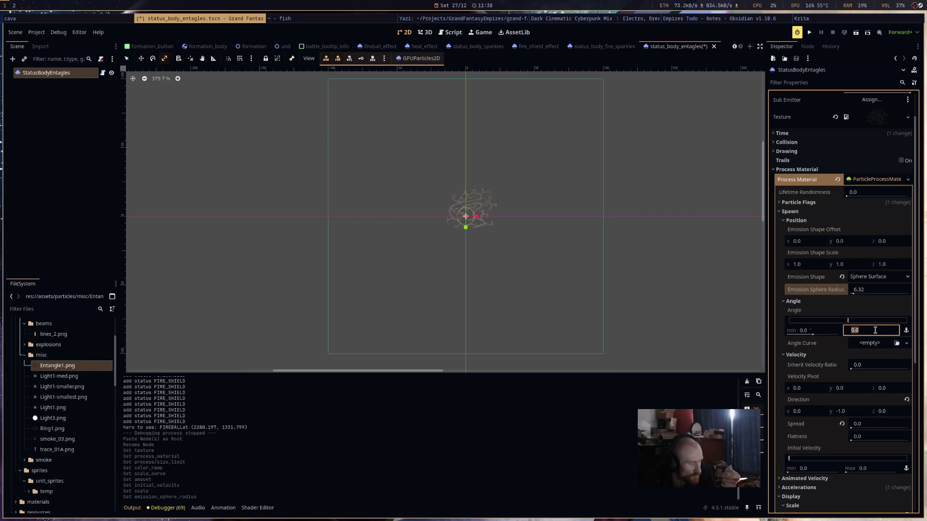
{"action": "type", "text": "360"}
{"action": "key", "text": "Return"}
{"action": "scroll", "coordinate": [468, 239], "scroll_direction": "up", "scroll_amount": 2}
{"action": "scroll", "coordinate": [471, 239], "scroll_direction": "up", "scroll_amount": 1}
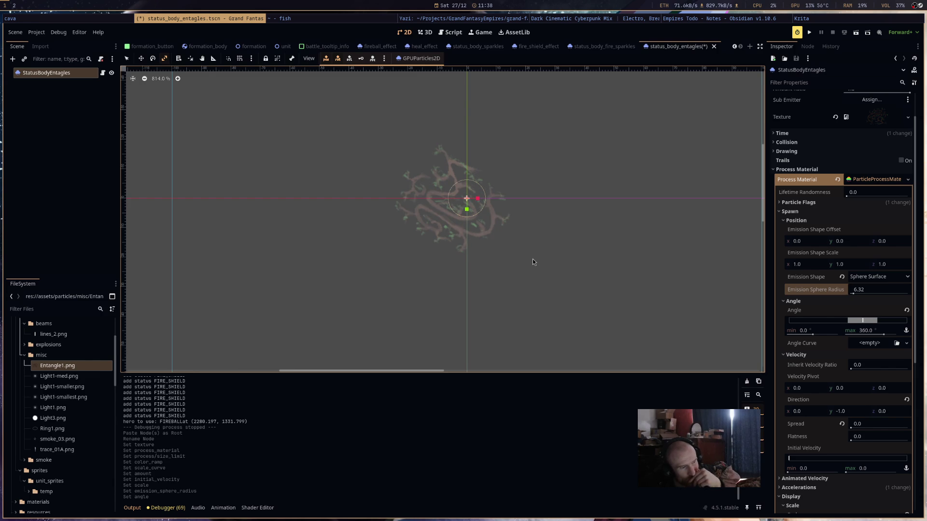
- Assign a new CurveXYZTexture as Scale Curve and shape Curve X into a mid-life bump
{"action": "scroll", "coordinate": [837, 404], "scroll_direction": "down", "scroll_amount": 4}
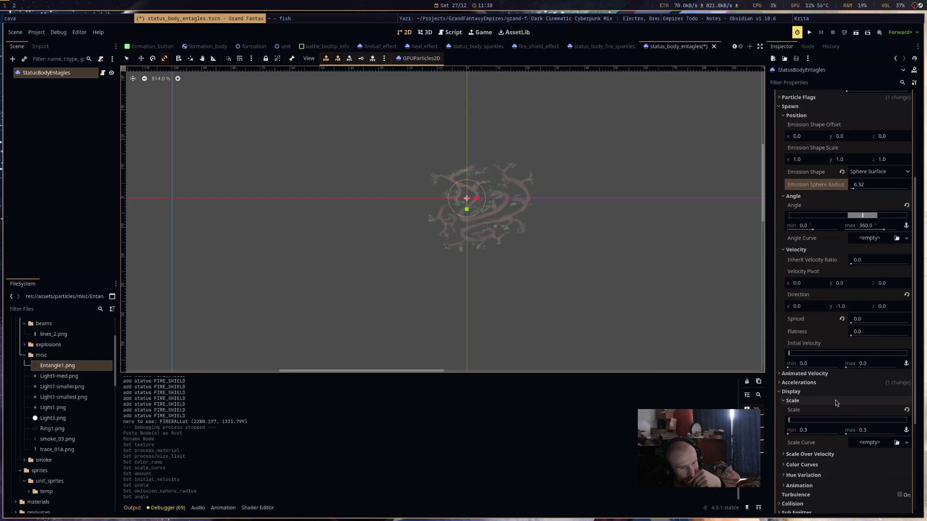
{"action": "left_click", "coordinate": [884, 443]}
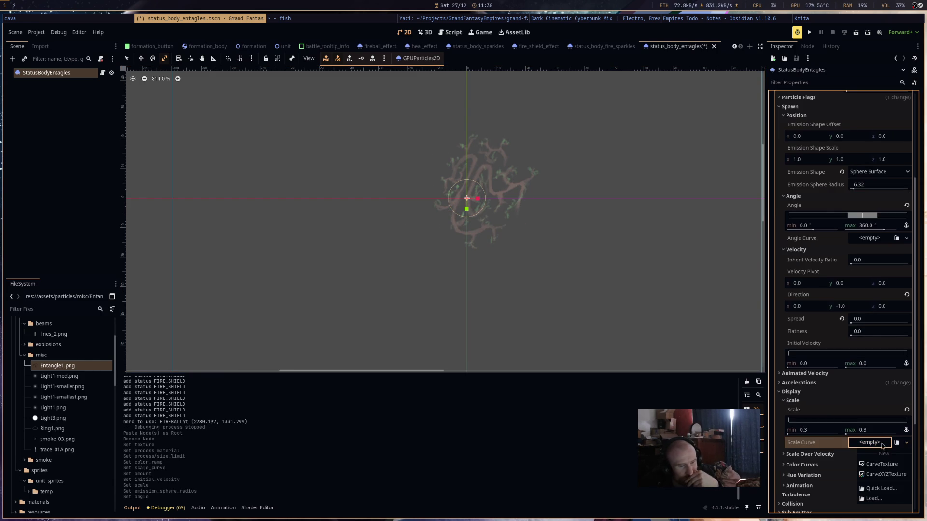
{"action": "left_click", "coordinate": [883, 471]}
{"action": "left_click", "coordinate": [875, 443]}
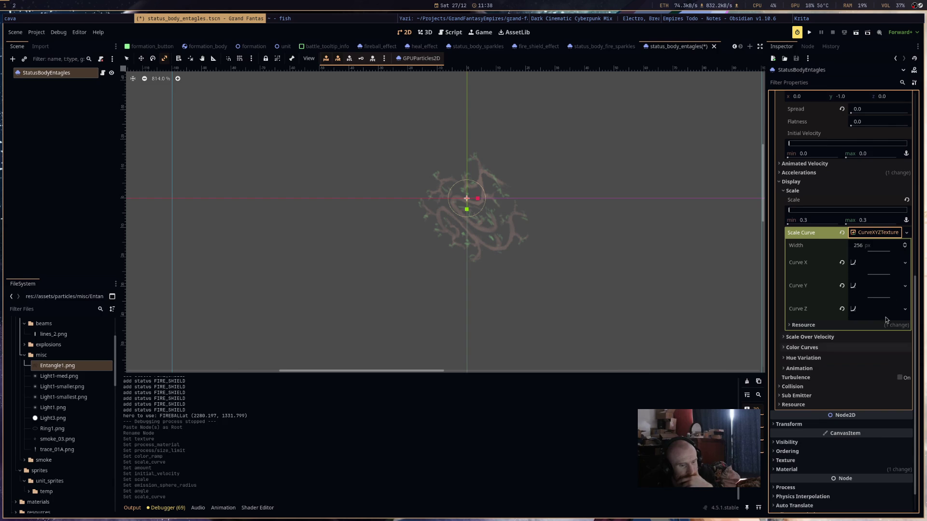
{"action": "left_click", "coordinate": [885, 247]}
{"action": "left_click", "coordinate": [879, 263]}
{"action": "left_click_drag", "start_coordinate": [795, 296], "coordinate": [796, 305]}
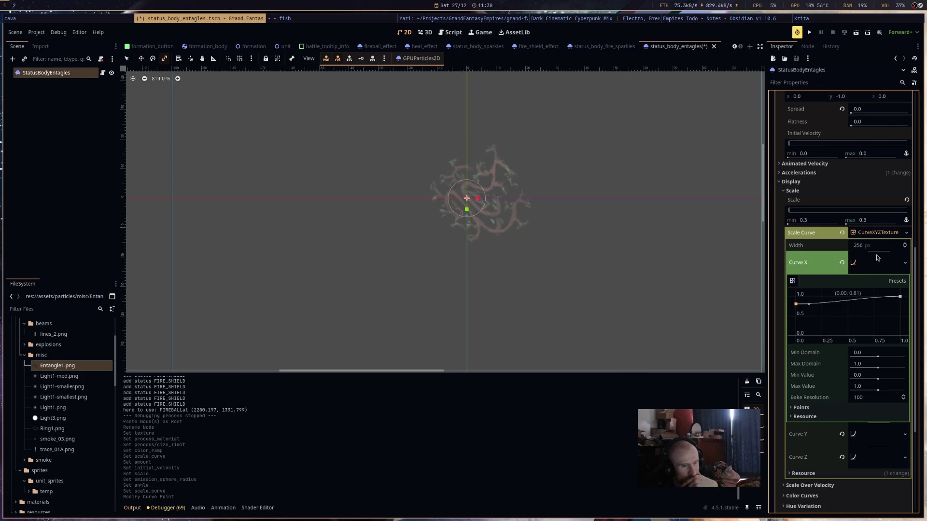
{"action": "mouse_move", "coordinate": [900, 296]}
{"action": "left_mouse_down"}
{"action": "mouse_move", "coordinate": [900, 309]}
{"action": "mouse_move", "coordinate": [856, 298]}
{"action": "left_mouse_up"}
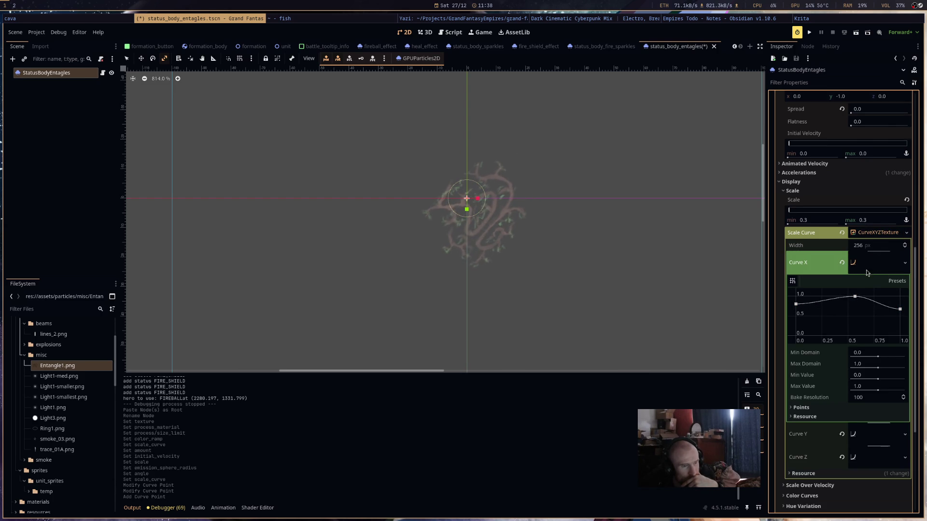
{"action": "left_click", "coordinate": [872, 261]}
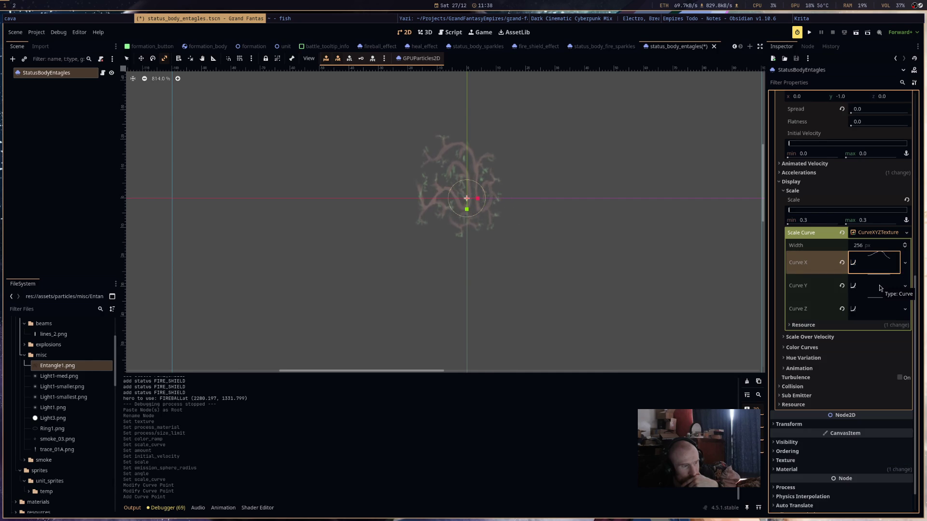
- Shape Curve Y to start near 0.8, peak around 0.33, and drop at the end
{"action": "left_click", "coordinate": [879, 288]}
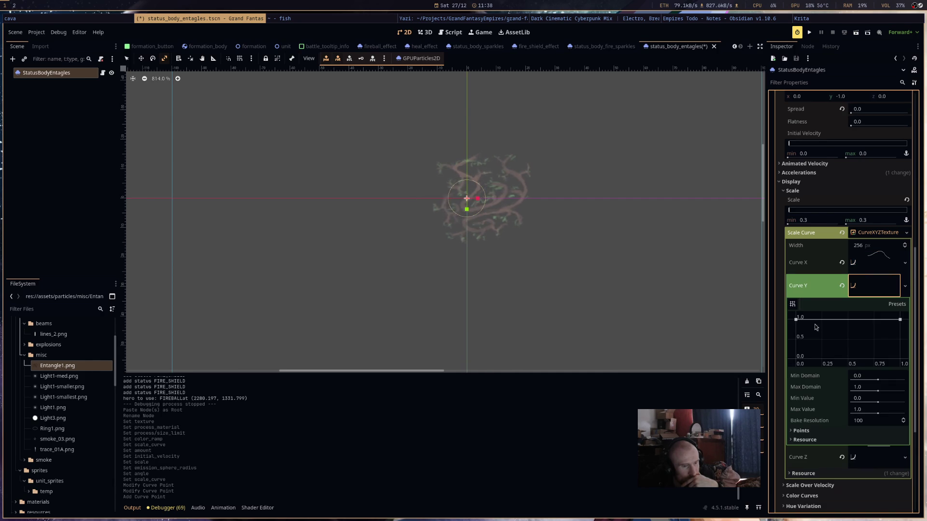
{"action": "left_click_drag", "start_coordinate": [796, 320], "coordinate": [796, 328]}
{"action": "left_click", "coordinate": [834, 320]}
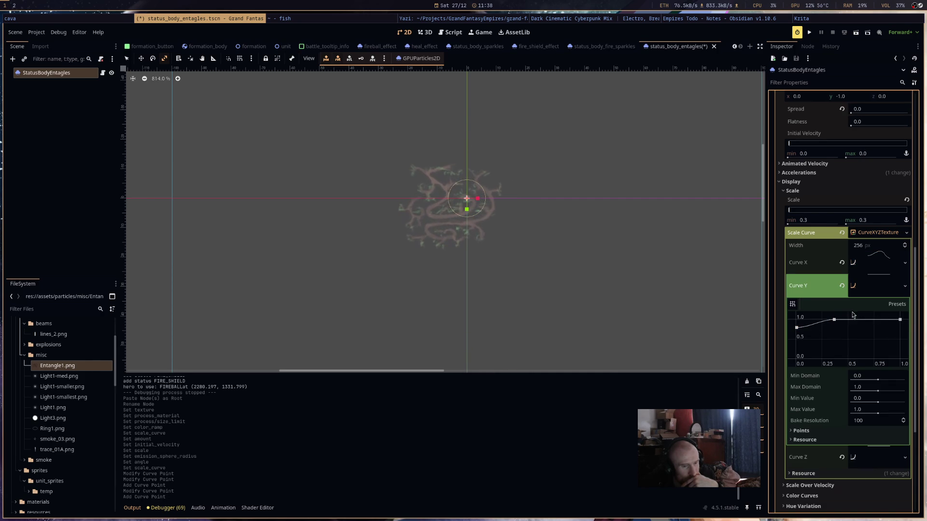
{"action": "left_click_drag", "start_coordinate": [899, 320], "coordinate": [901, 335]}
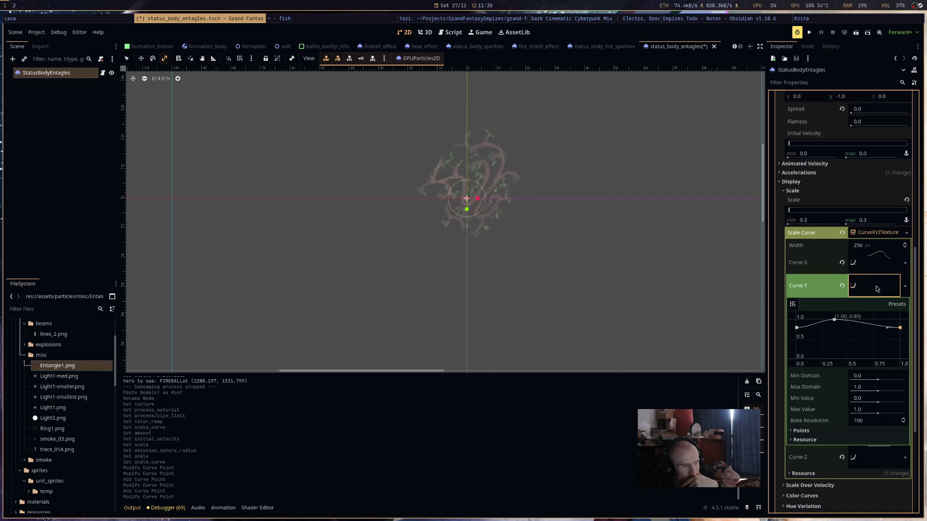
{"action": "left_click", "coordinate": [881, 289]}
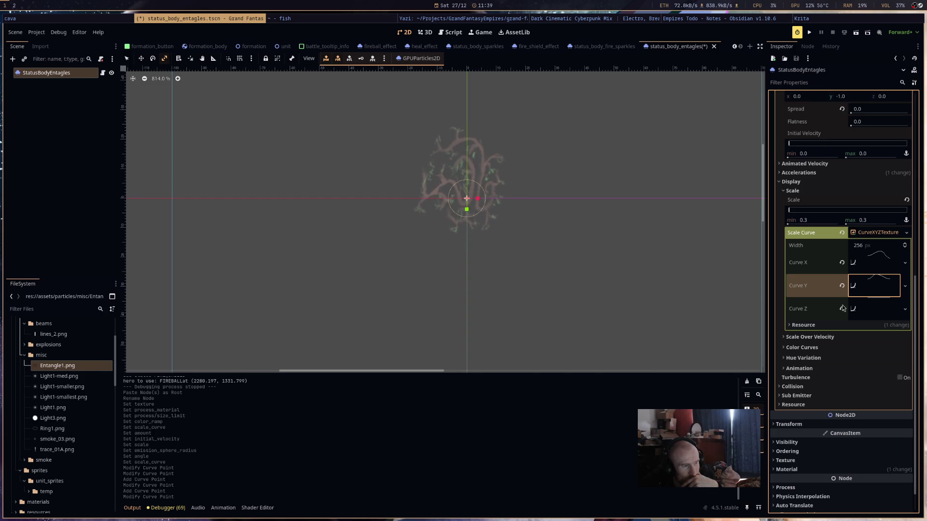
{"action": "left_click", "coordinate": [873, 292]}
{"action": "left_click", "coordinate": [875, 292]}
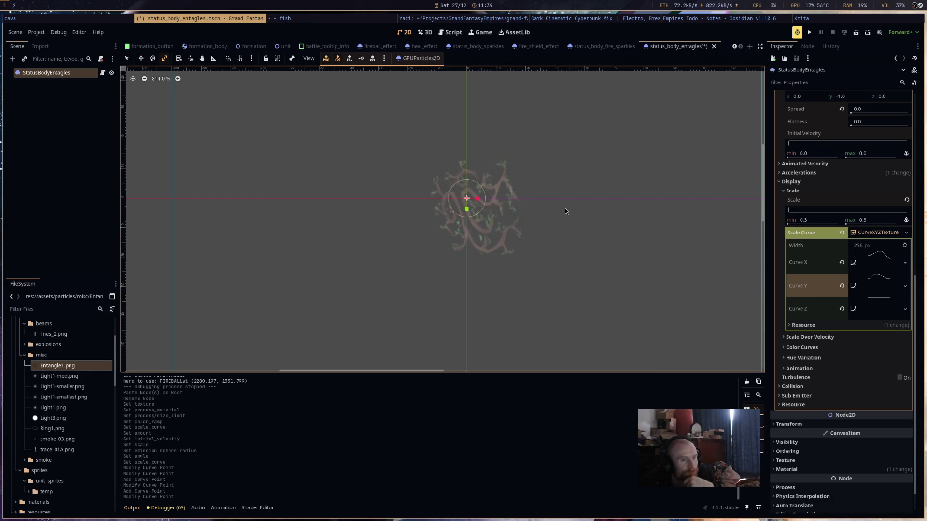
{"action": "right_click", "coordinate": [920, 7]}
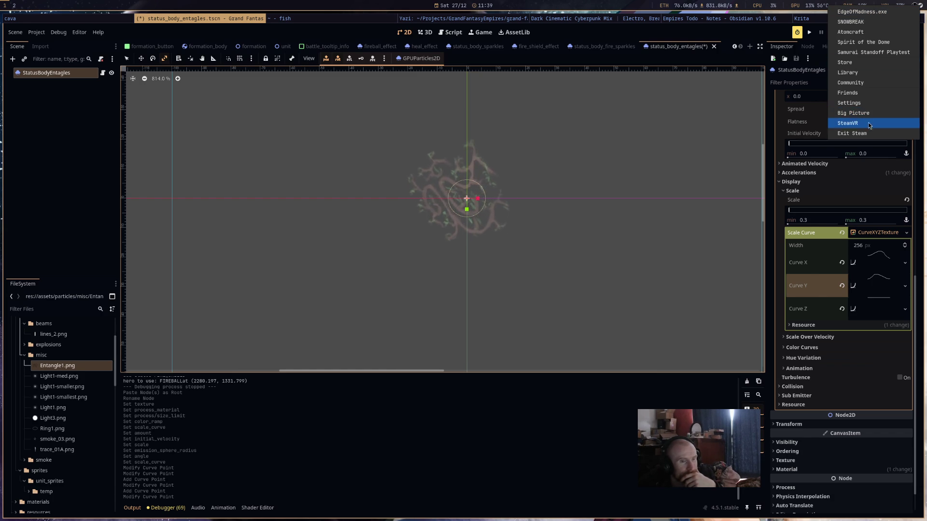
- Search the Steam store for 'pixelpart' and open the Pixelpart store page
{"action": "left_click", "coordinate": [872, 63]}
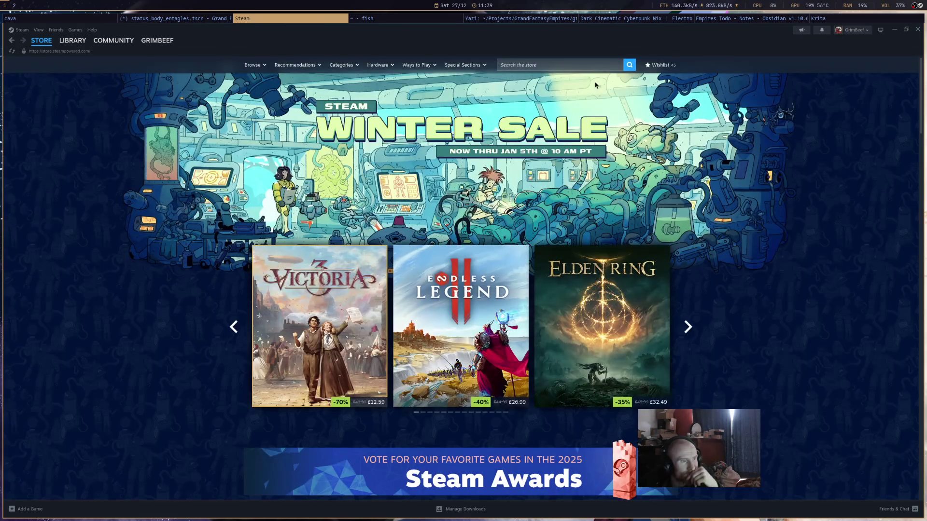
{"action": "left_click", "coordinate": [588, 66]}
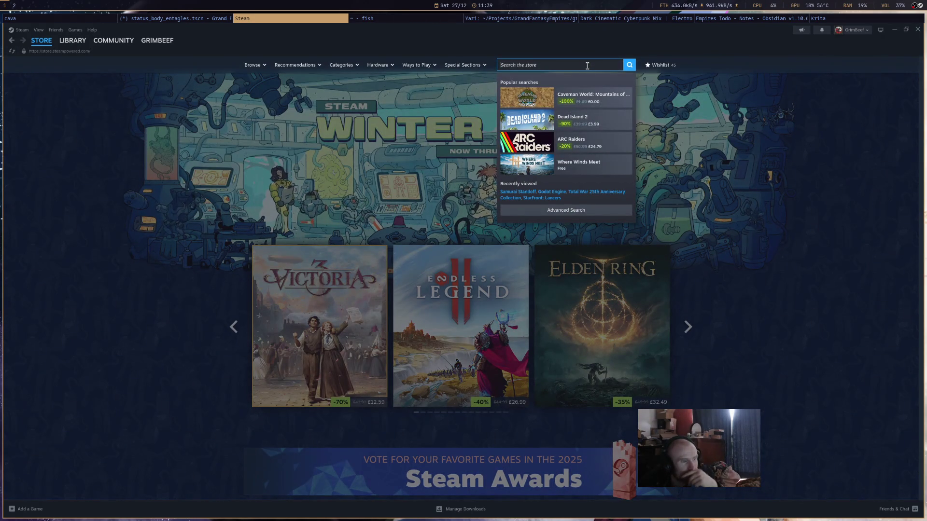
{"action": "type", "text": "pixelpart"}
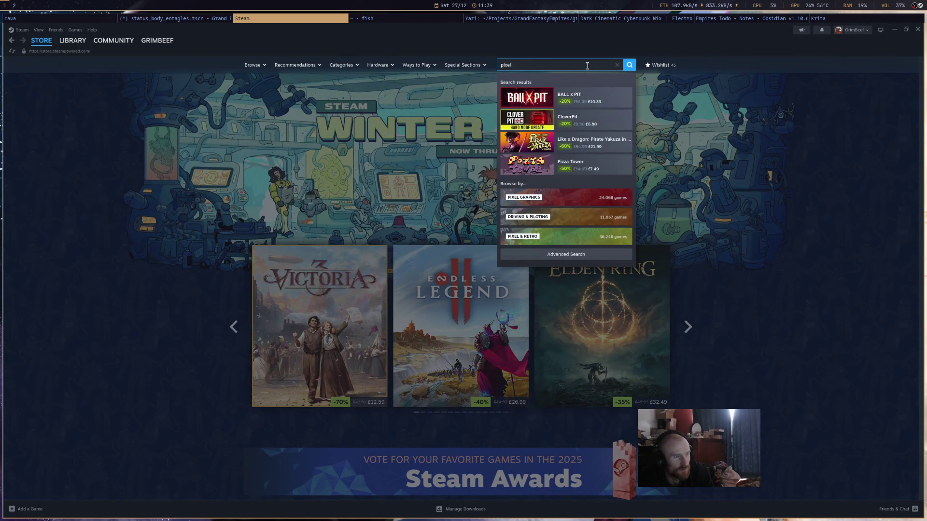
{"action": "key", "text": "Return"}
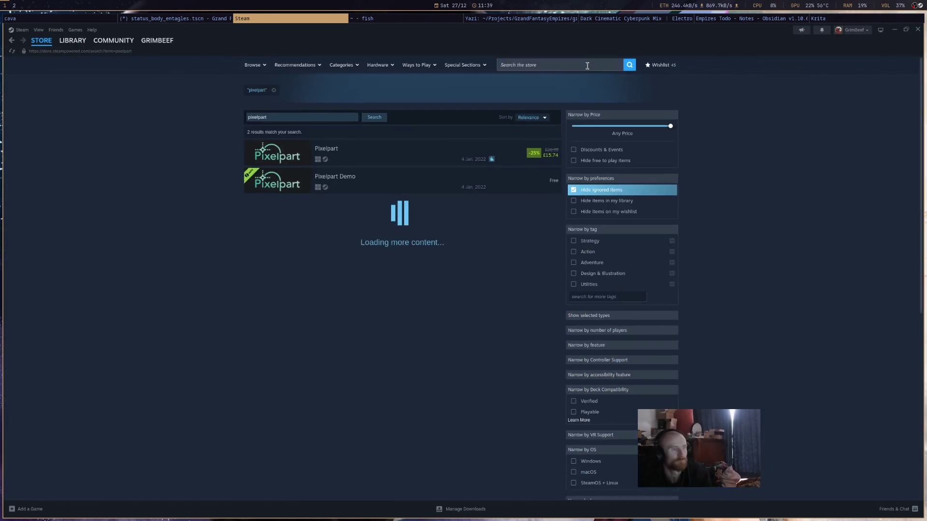
{"action": "left_click", "coordinate": [383, 162]}
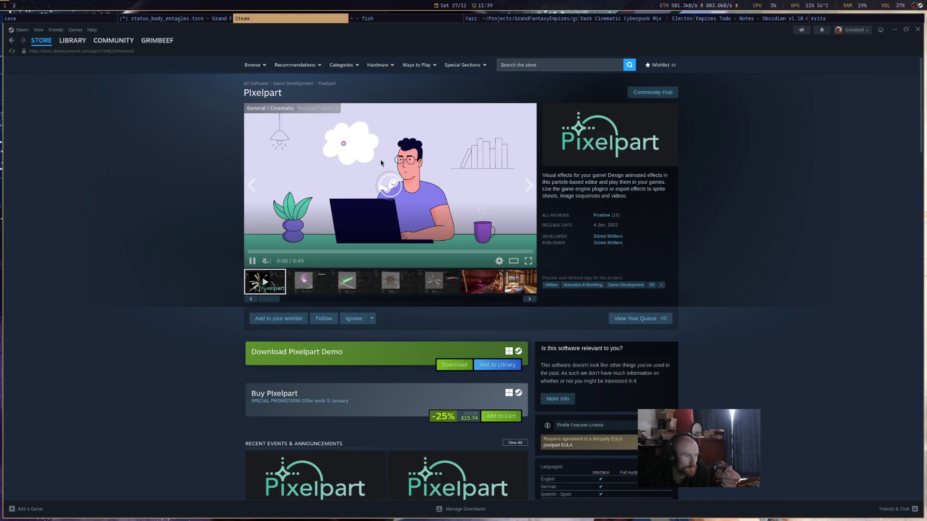
- Watch the Pixelpart trailer fullscreen, view a gallery screenshot, then close Steam
{"action": "left_click", "coordinate": [529, 260]}
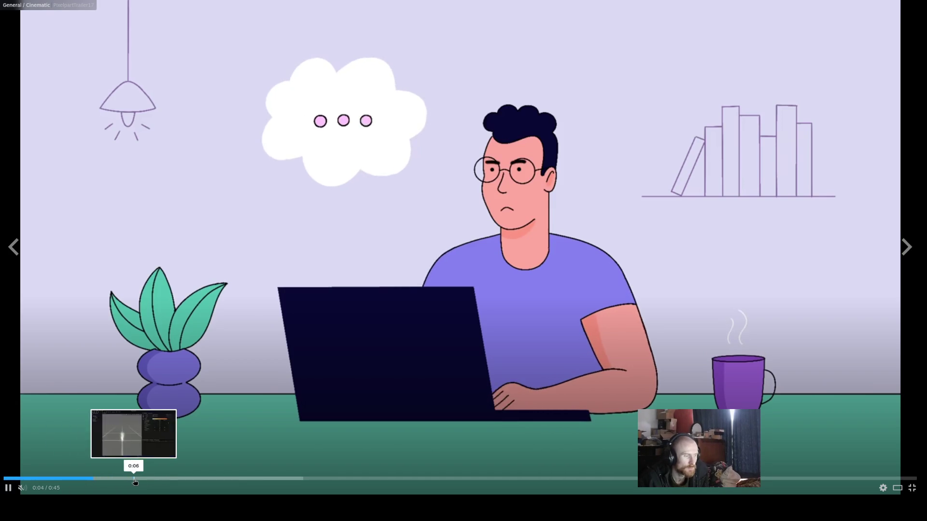
{"action": "left_click", "coordinate": [162, 478]}
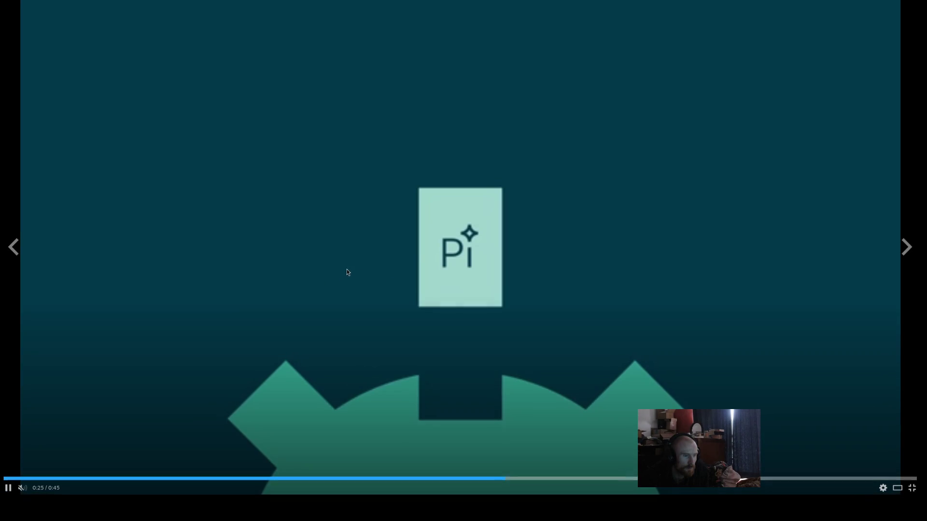
{"action": "left_click", "coordinate": [399, 284]}
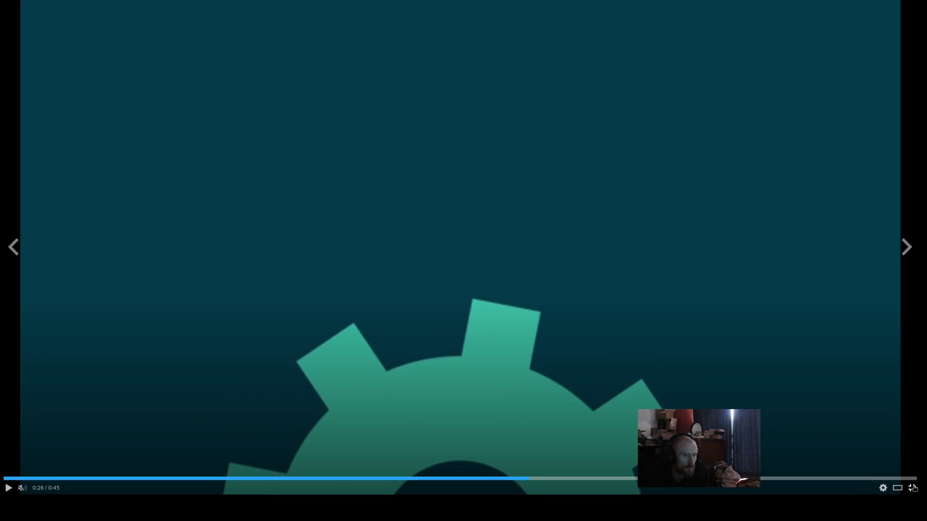
{"action": "left_click", "coordinate": [913, 488]}
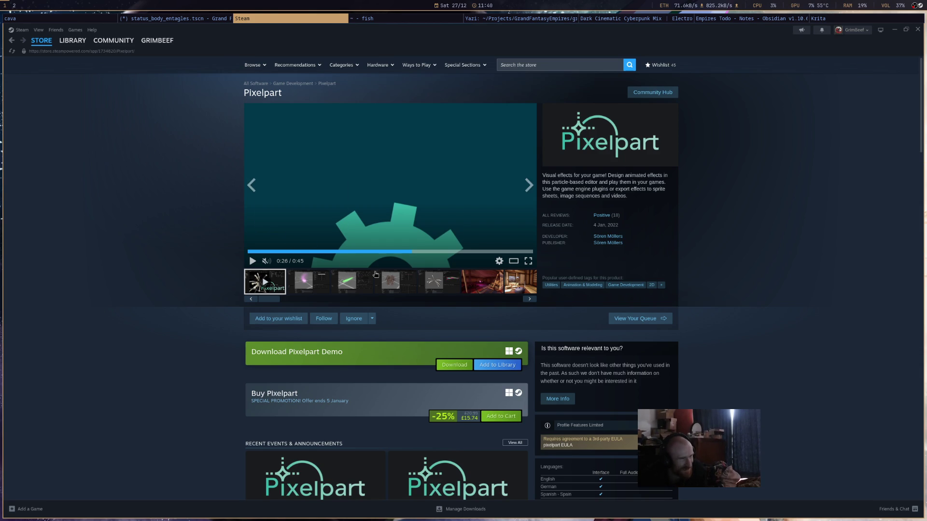
{"action": "left_click", "coordinate": [433, 286]}
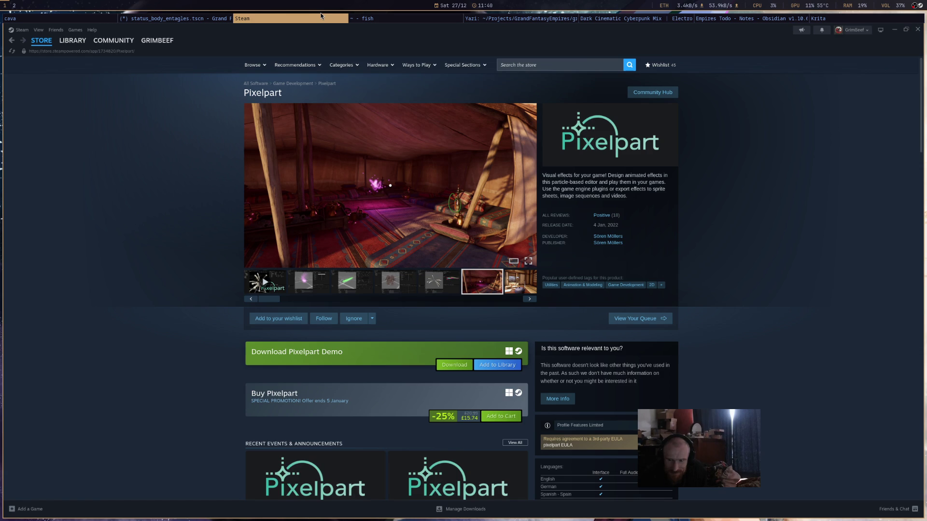
{"action": "key", "text": "super+shift+q"}
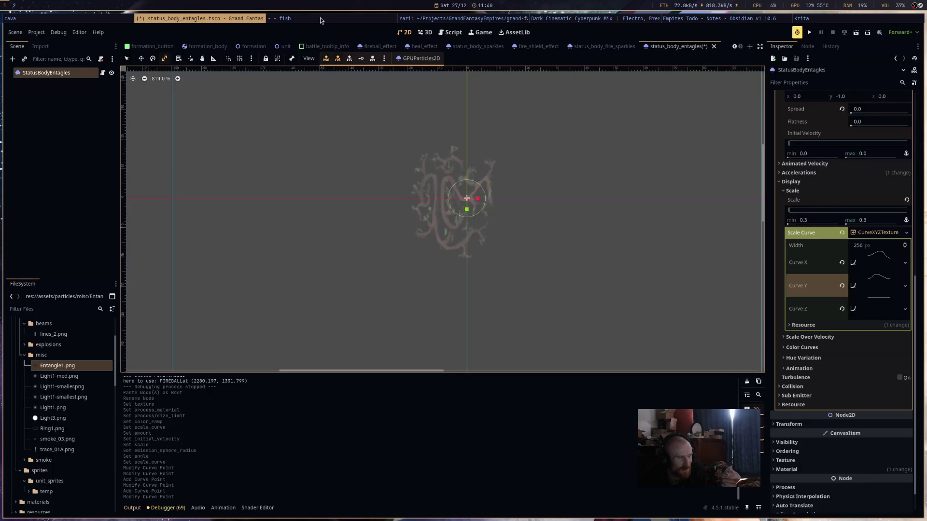
- Change the maximum spawn Angle to 45.0, correcting a mistyped 435
{"action": "scroll", "coordinate": [497, 199], "scroll_direction": "up", "scroll_amount": 2}
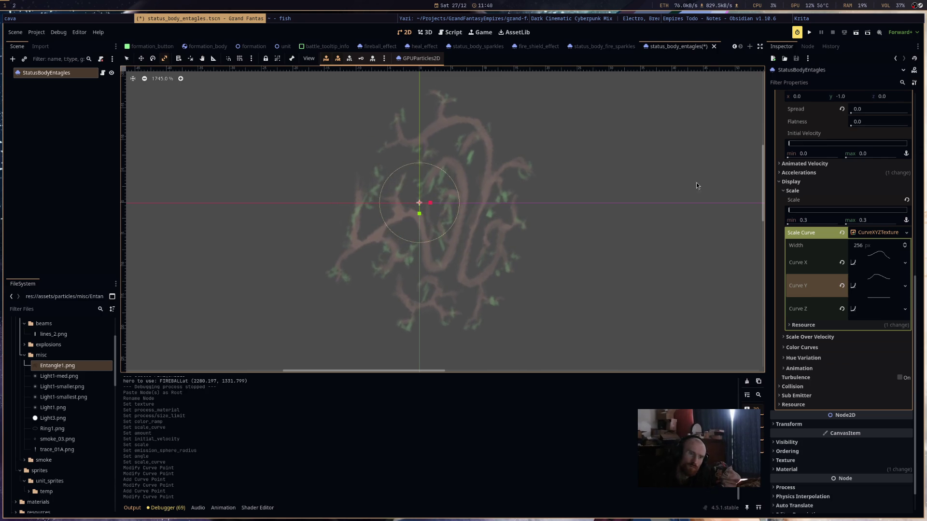
{"action": "left_click", "coordinate": [880, 233]}
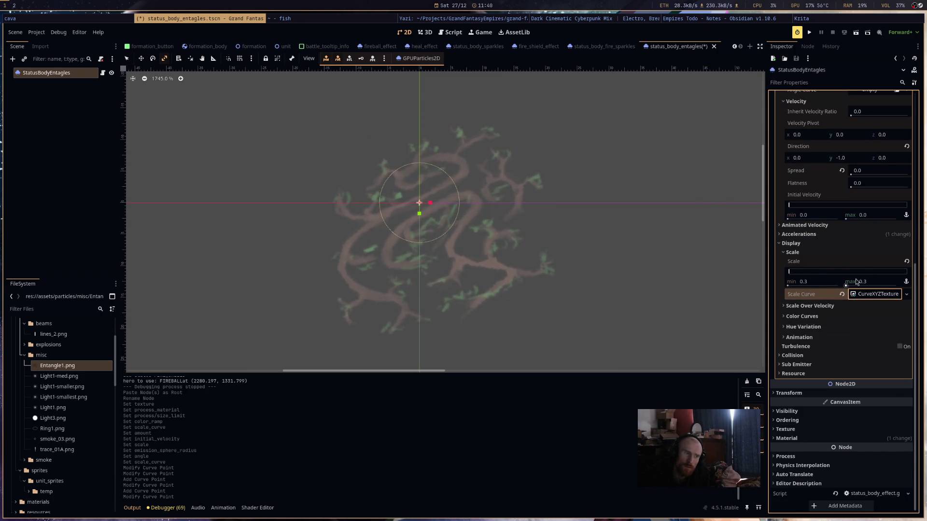
{"action": "scroll", "coordinate": [850, 287], "scroll_direction": "up", "scroll_amount": 5}
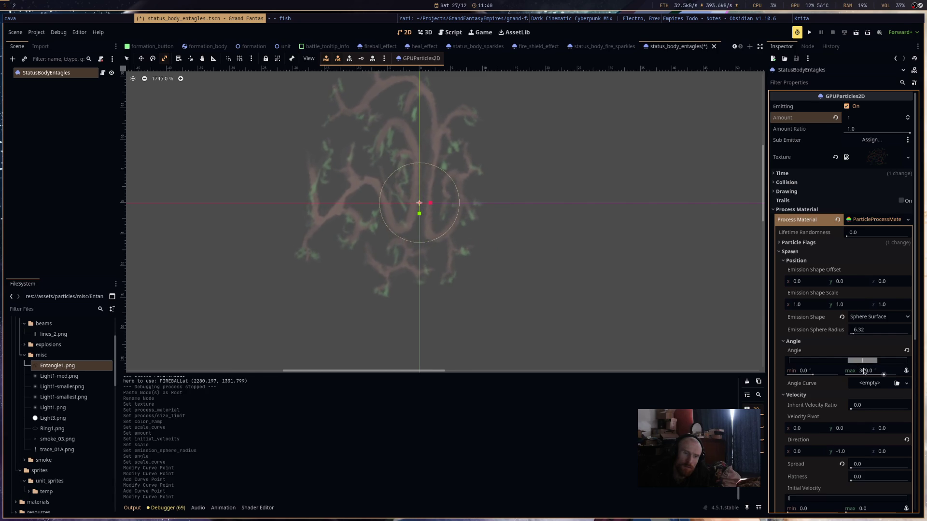
{"action": "left_click", "coordinate": [864, 371]}
{"action": "type", "text": "43"}
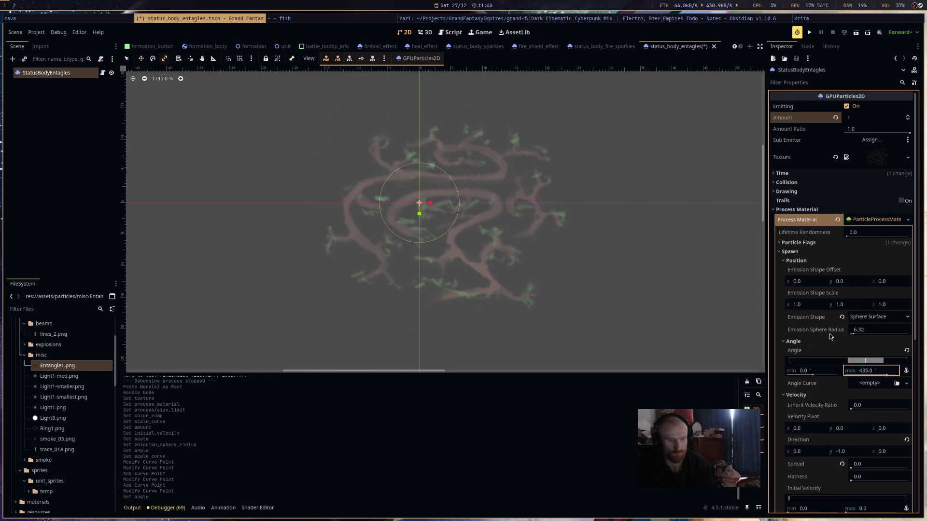
{"action": "type", "text": "5"}
{"action": "key", "text": "Return"}
{"action": "double_click", "coordinate": [870, 371]}
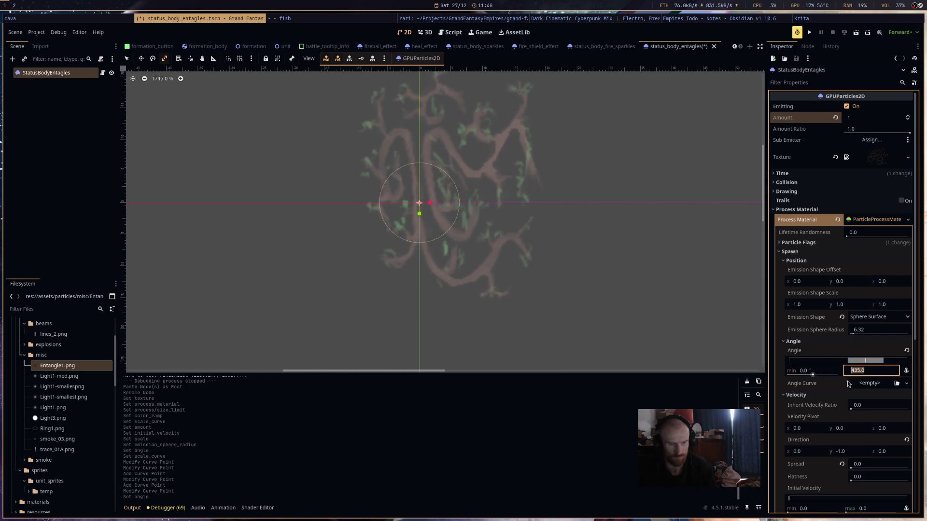
{"action": "type", "text": "45"}
{"action": "key", "text": "Return"}
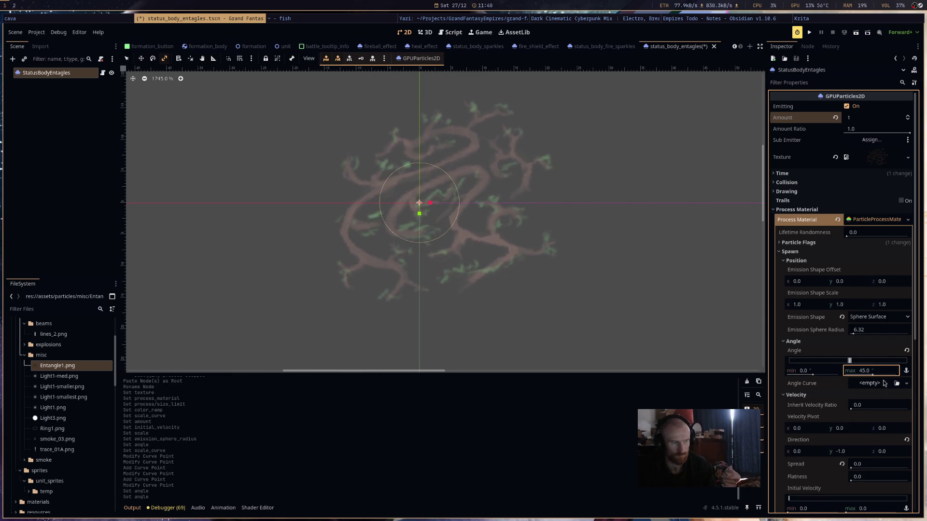
- Give Angle Curve a new CurveTexture and delete its right end point
{"action": "left_click", "coordinate": [884, 384]}
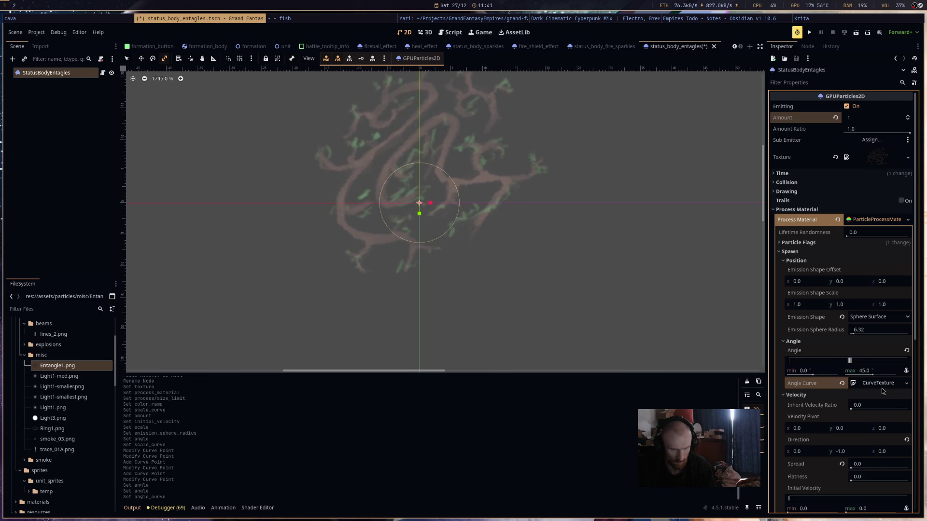
{"action": "left_click", "coordinate": [888, 404]}
{"action": "left_click", "coordinate": [880, 424]}
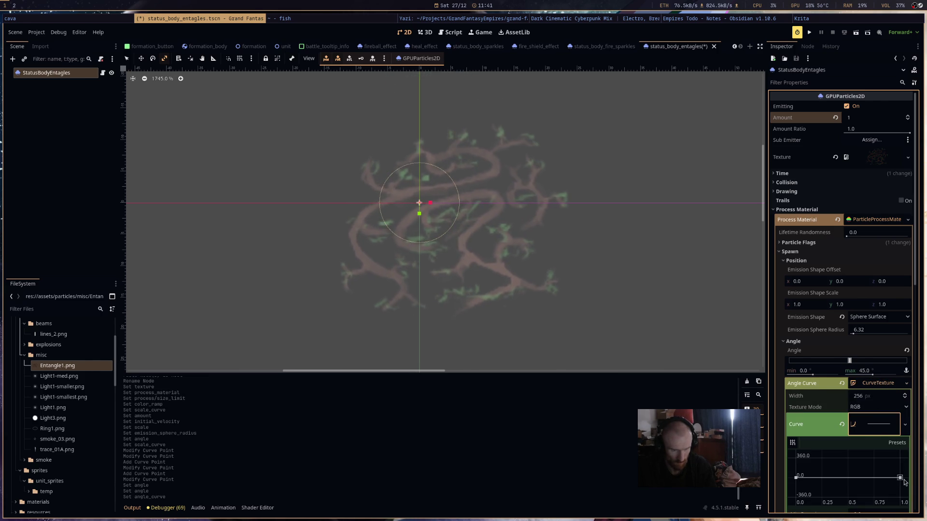
{"action": "left_click", "coordinate": [901, 479]}
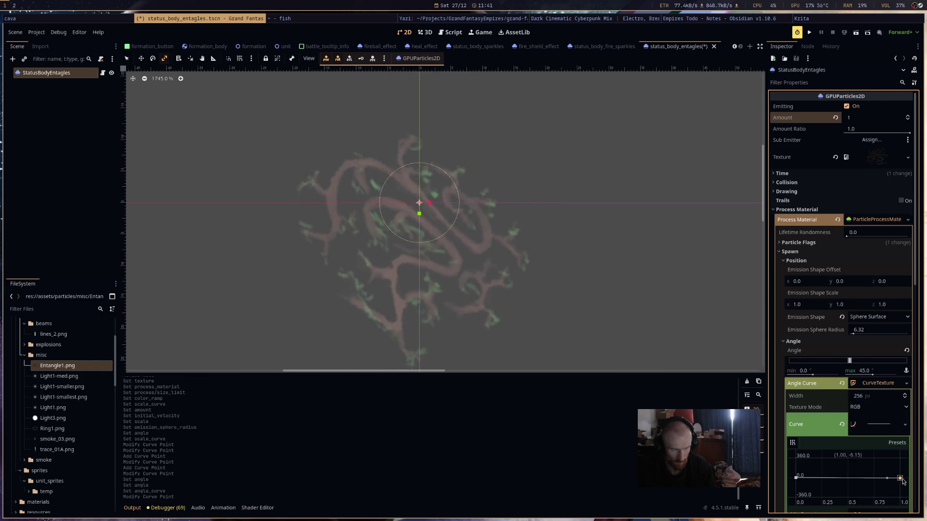
{"action": "left_click_drag", "start_coordinate": [902, 481], "coordinate": [902, 480]}
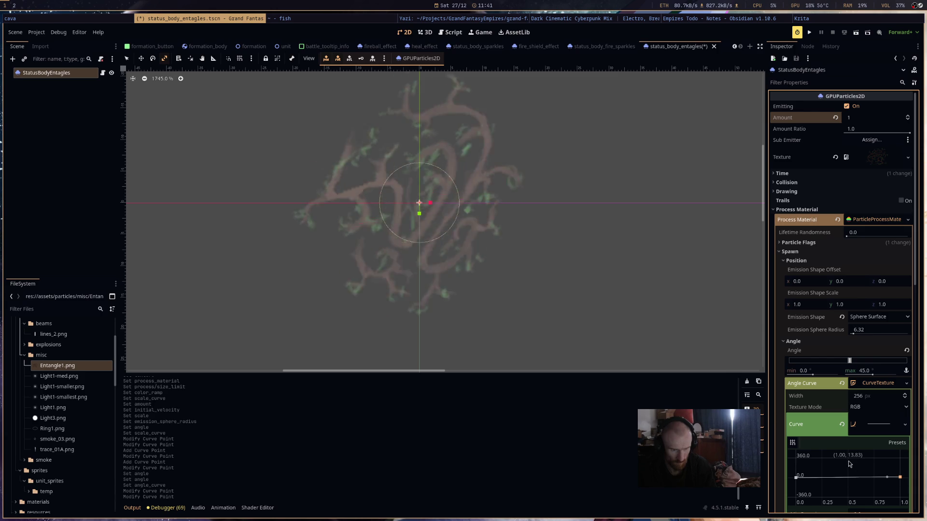
{"action": "right_click", "coordinate": [901, 478]}
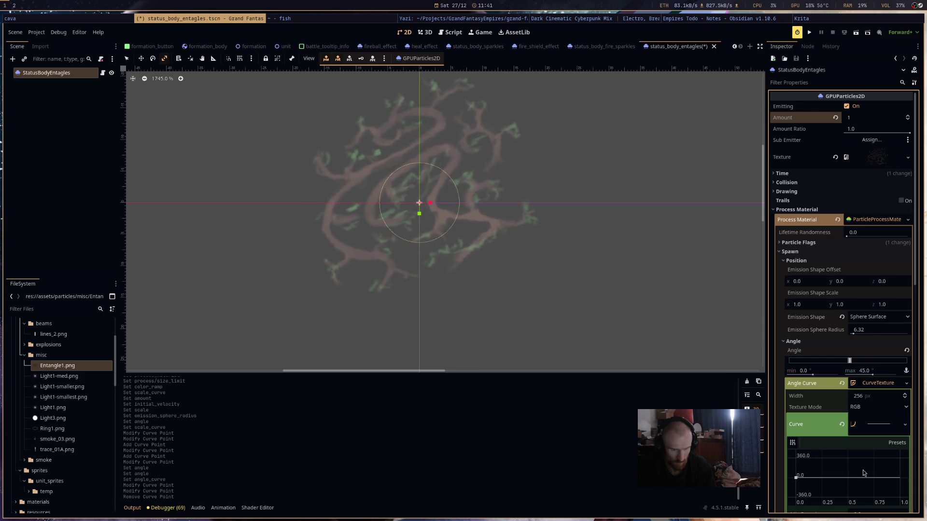
{"action": "scroll", "coordinate": [864, 473], "scroll_direction": "down", "scroll_amount": 5}
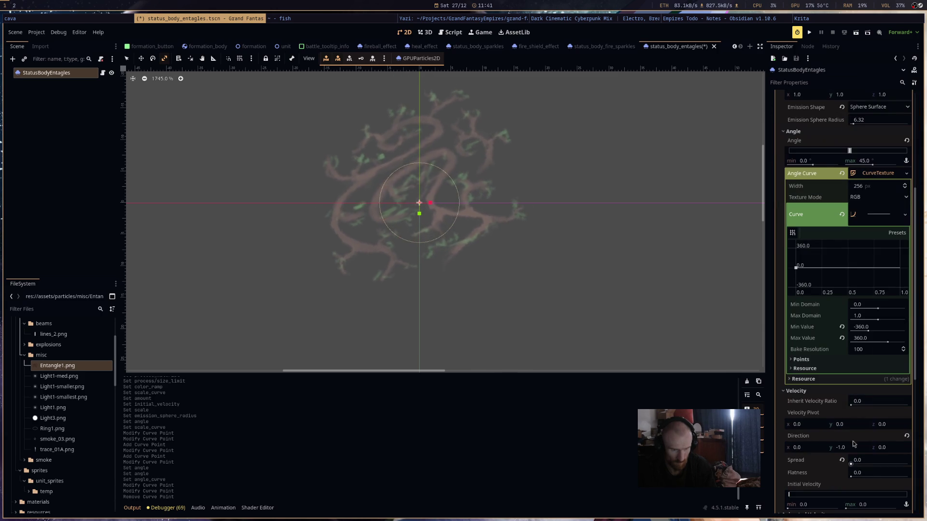
- Set the angle curve's Max Value to 1 and Min Value to 0
{"action": "left_click", "coordinate": [864, 338]}
{"action": "type", "text": "1"}
{"action": "left_click", "coordinate": [867, 330]}
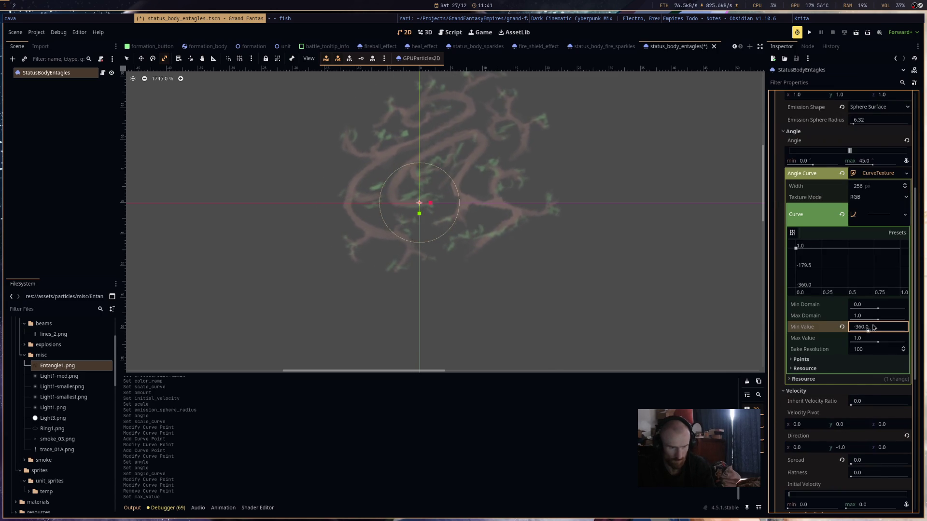
{"action": "type", "text": "0"}
{"action": "key", "text": "Return"}
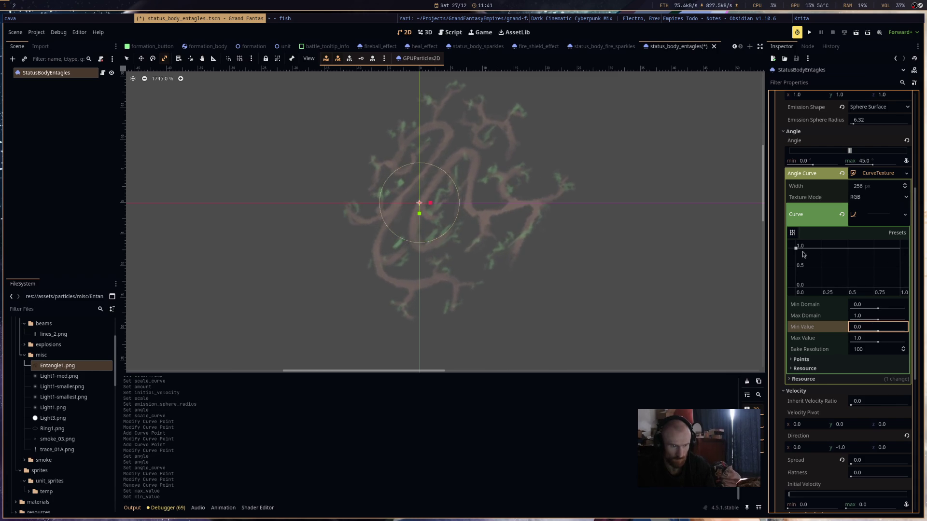
- Drag the curve points into an arch: start about 0.82, end about 0.76
{"action": "left_click_drag", "start_coordinate": [797, 251], "coordinate": [796, 252]}
{"action": "left_click", "coordinate": [900, 247]}
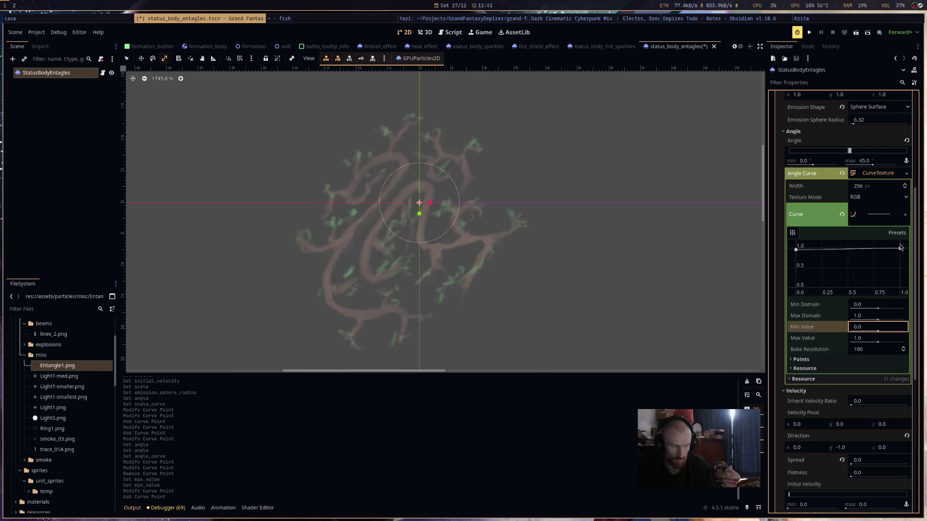
{"action": "mouse_move", "coordinate": [797, 252]}
{"action": "left_mouse_down"}
{"action": "mouse_move", "coordinate": [794, 271]}
{"action": "mouse_move", "coordinate": [844, 248]}
{"action": "left_mouse_up"}
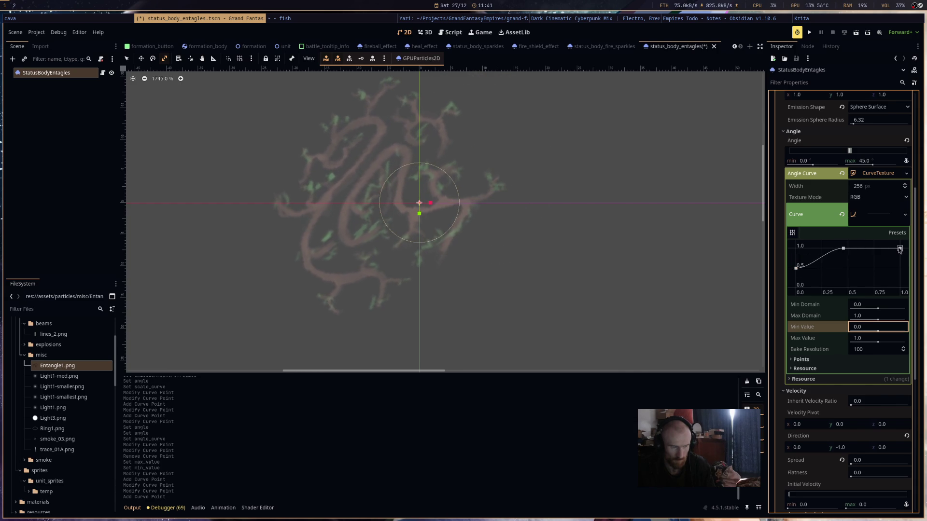
{"action": "left_click_drag", "start_coordinate": [900, 251], "coordinate": [901, 260]}
{"action": "left_click_drag", "start_coordinate": [796, 269], "coordinate": [792, 261]}
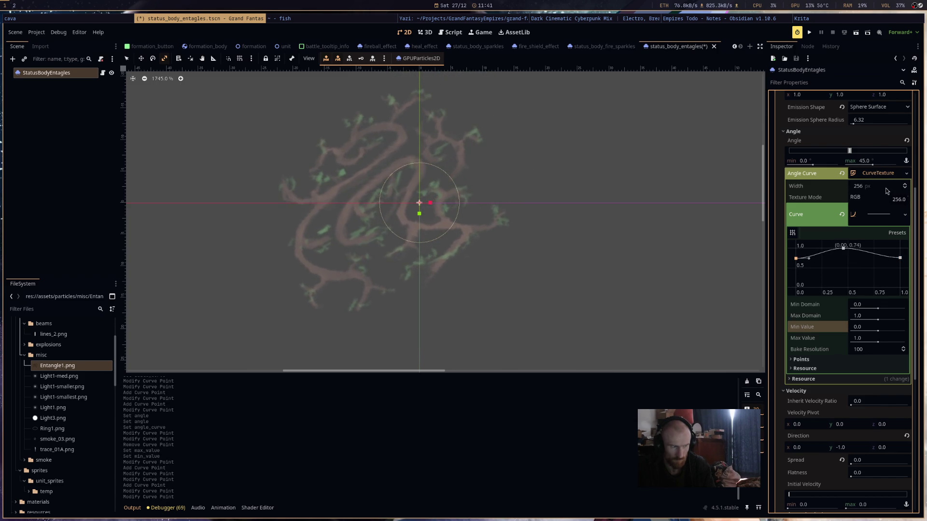
{"action": "left_click", "coordinate": [818, 160]}
- Set the spawn Angle range to -15 to 15 and save the scene
{"action": "type", "text": "-"}
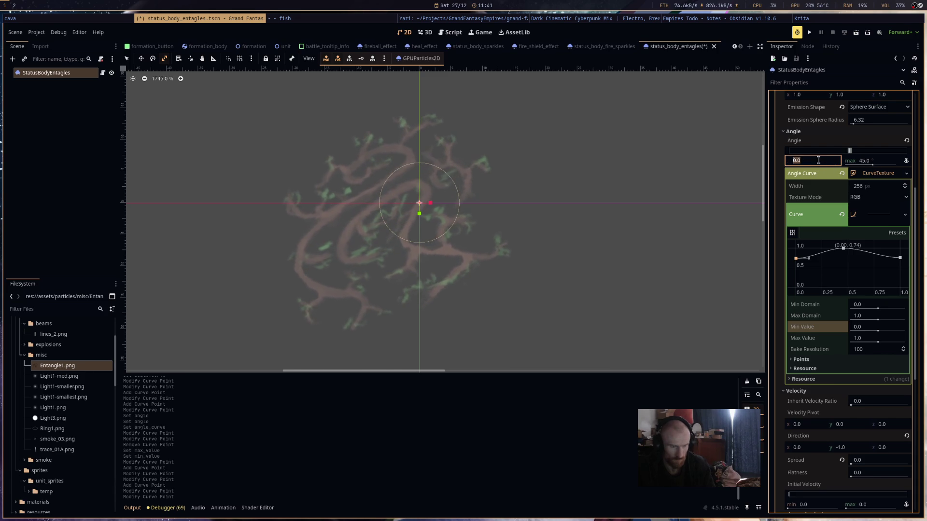
{"action": "type", "text": "45"}
{"action": "key", "text": "Return"}
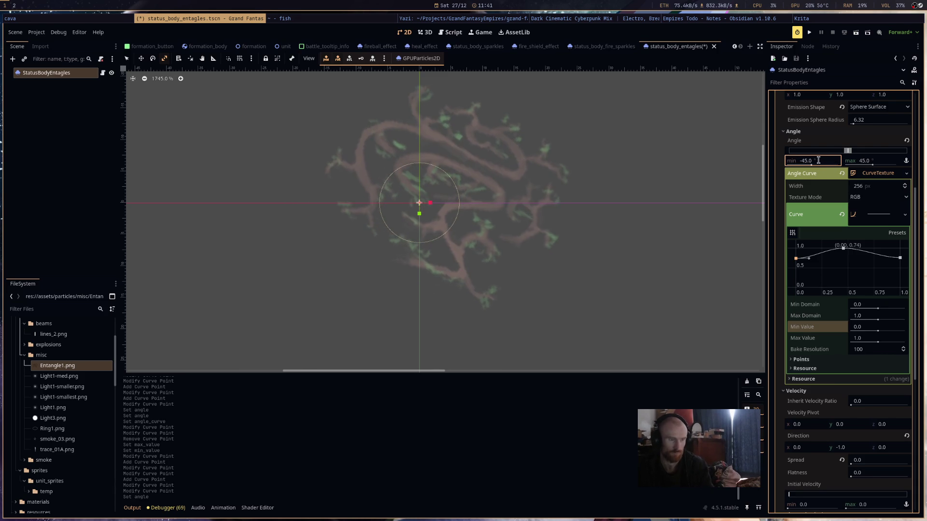
{"action": "scroll", "coordinate": [837, 158], "scroll_direction": "up", "scroll_amount": 3}
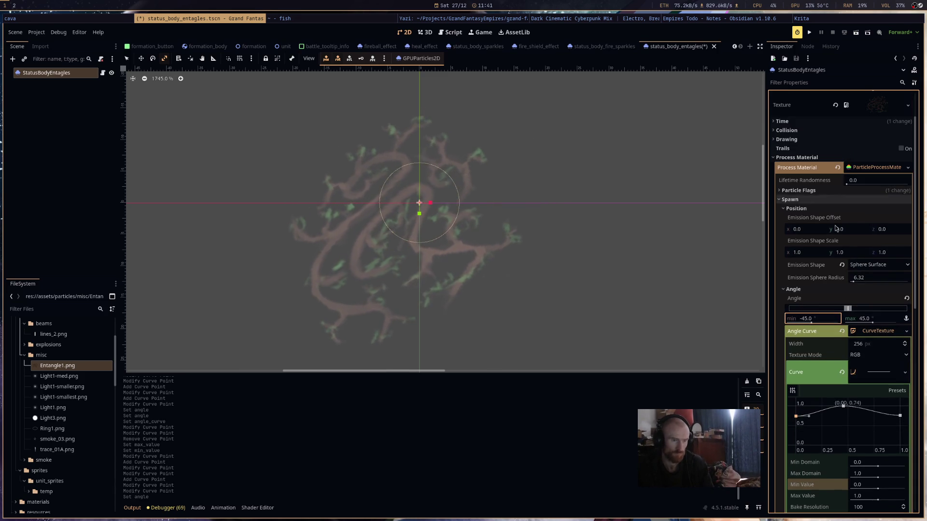
{"action": "left_click", "coordinate": [823, 322]}
{"action": "type", "text": "15"}
{"action": "left_click", "coordinate": [863, 318]}
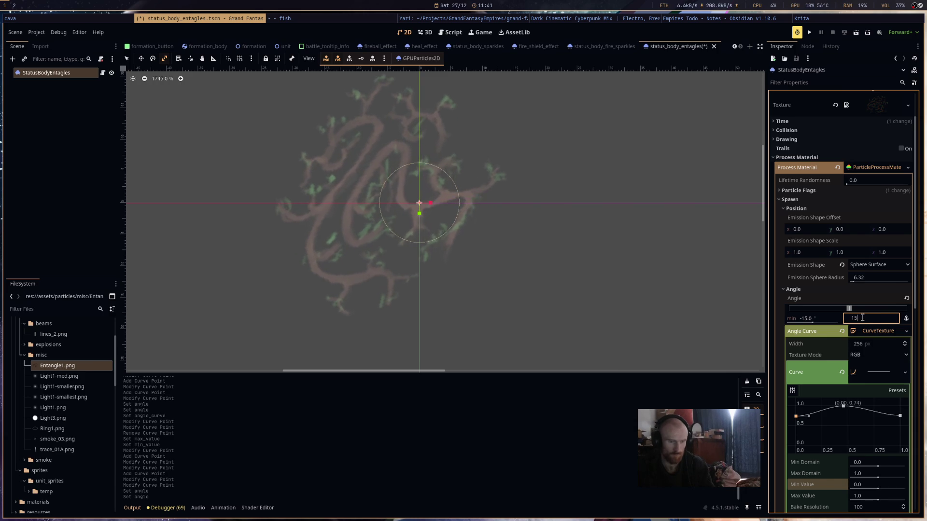
{"action": "key", "text": "Return"}
{"action": "key", "text": "ctrl+s"}
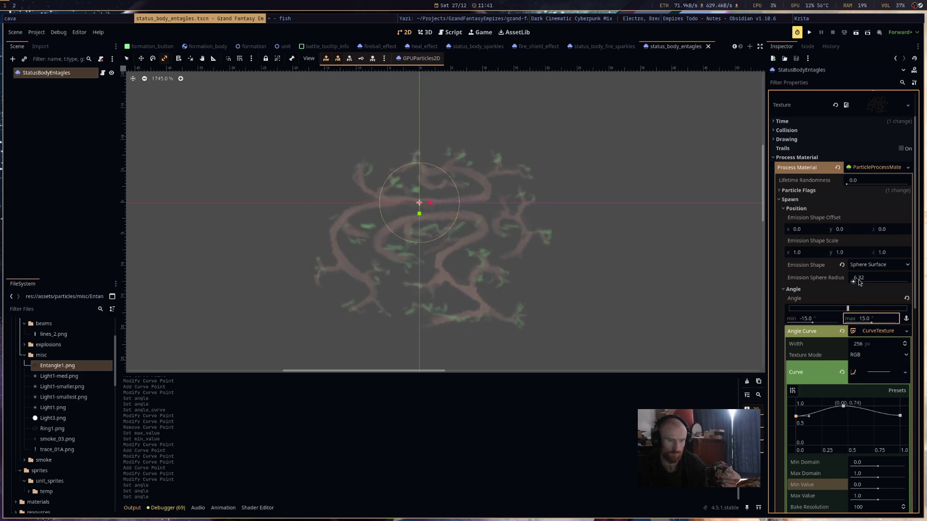
- Set the Emission Sphere Radius to 1 and the particle Amount to 3
{"action": "left_click", "coordinate": [864, 278]}
{"action": "type", "text": "1"}
{"action": "key", "text": "Return"}
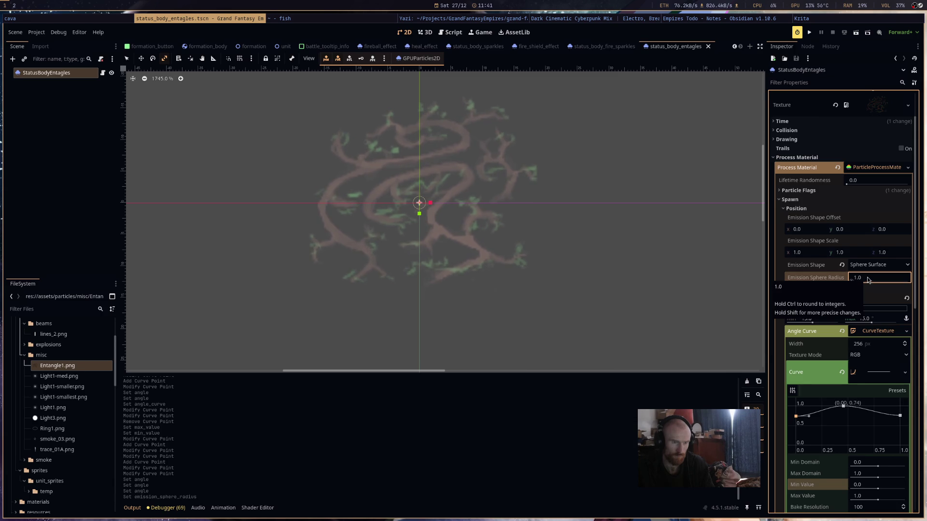
{"action": "scroll", "coordinate": [868, 280], "scroll_direction": "up", "scroll_amount": 3}
{"action": "left_click", "coordinate": [859, 121]}
{"action": "type", "text": "3"}
{"action": "key", "text": "Return"}
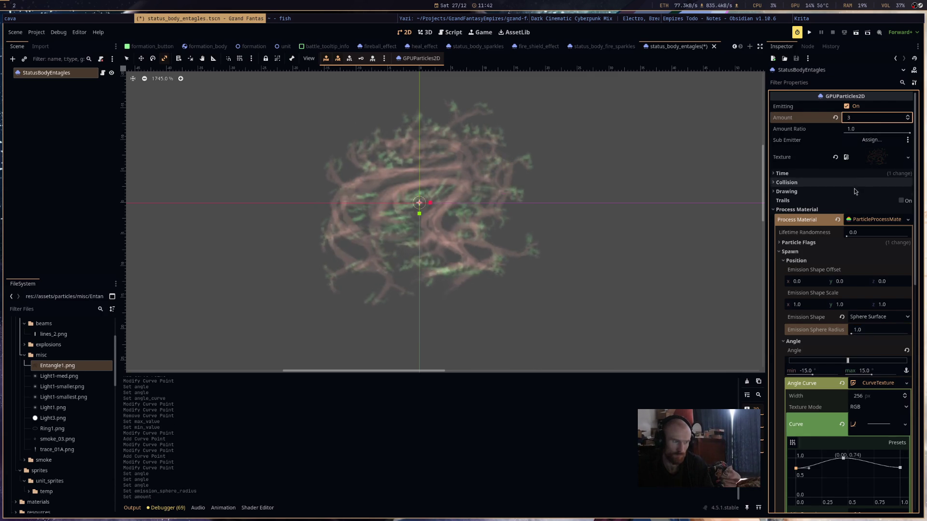
- Look over the Time and Collision settings of the emitter
{"action": "left_click", "coordinate": [843, 174]}
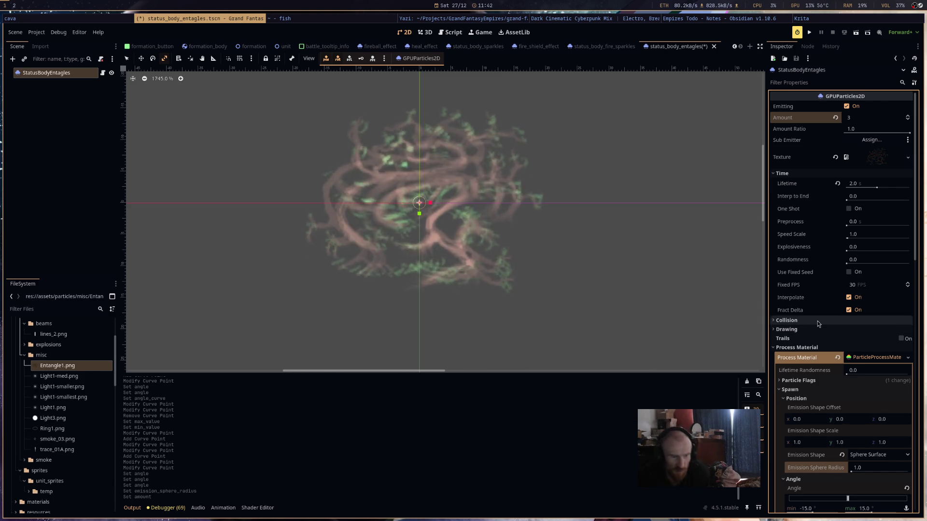
{"action": "left_click", "coordinate": [818, 321]}
{"action": "left_click", "coordinate": [818, 321]}
{"action": "scroll", "coordinate": [819, 334], "scroll_direction": "down", "scroll_amount": 3}
{"action": "scroll", "coordinate": [819, 334], "scroll_direction": "down", "scroll_amount": 2}
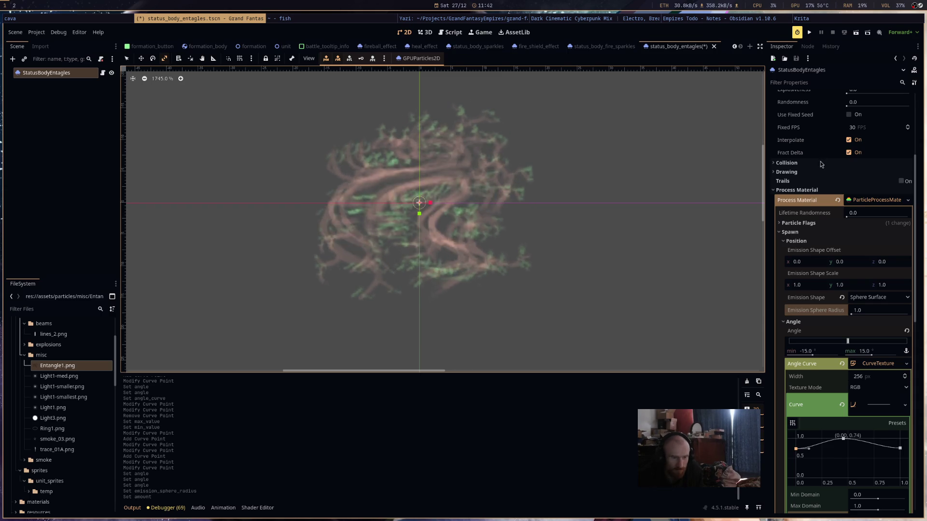
{"action": "scroll", "coordinate": [844, 316], "scroll_direction": "down", "scroll_amount": 15}
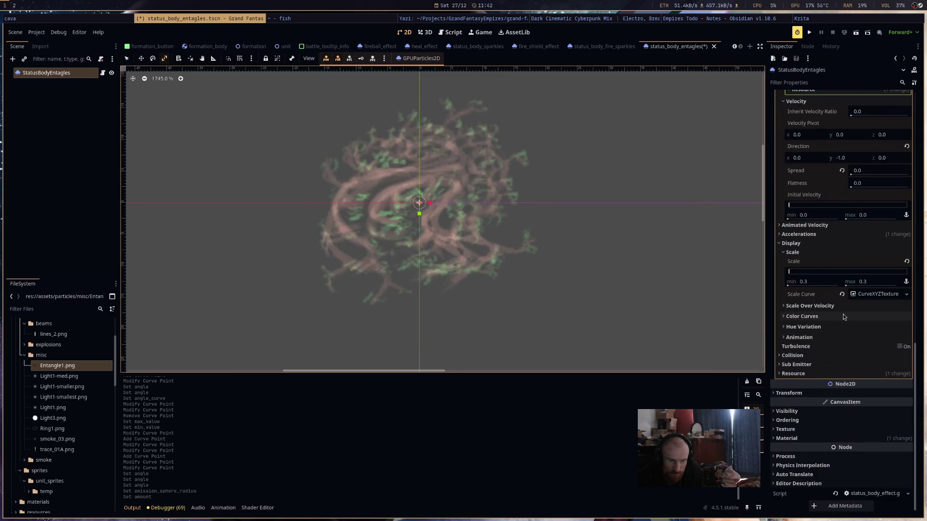
- Add a GradientTexture1D Color Ramp with its right end stop set to black
{"action": "left_click", "coordinate": [844, 317]}
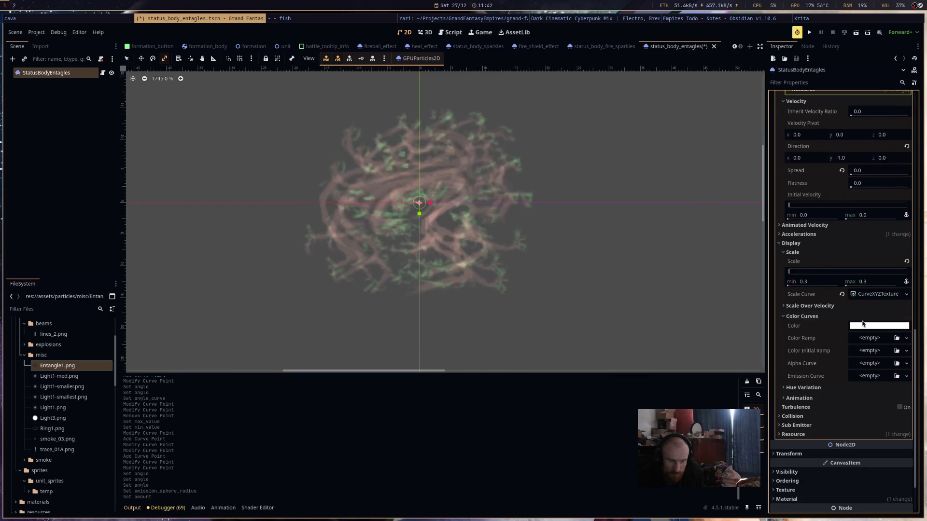
{"action": "left_click", "coordinate": [878, 341]}
{"action": "left_click", "coordinate": [875, 348]}
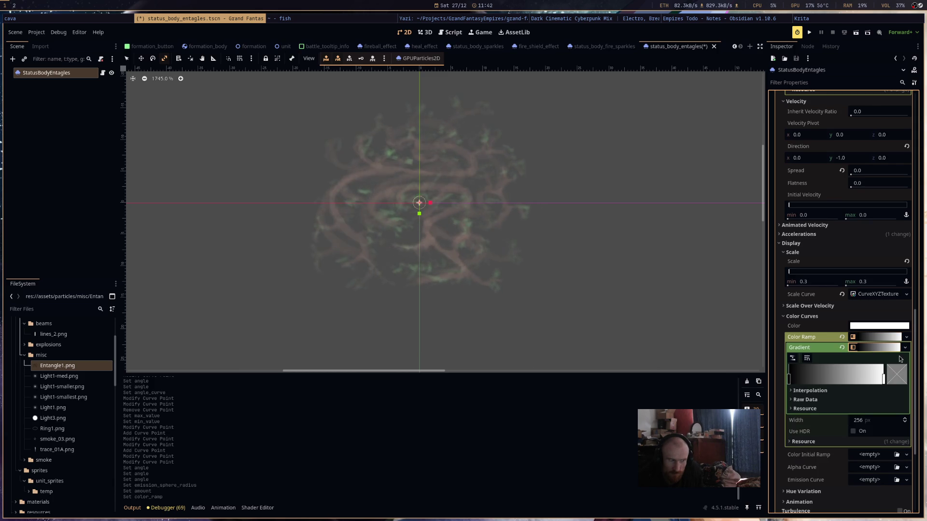
{"action": "double_click", "coordinate": [884, 379]}
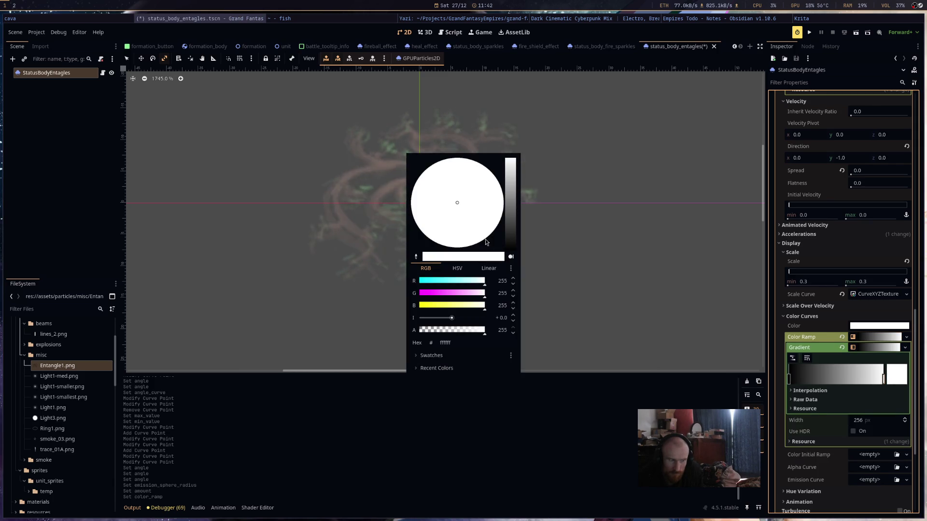
{"action": "left_click_drag", "start_coordinate": [511, 198], "coordinate": [548, 347]}
- Add a white middle stop to the gradient and save the scene
{"action": "left_click", "coordinate": [842, 377]}
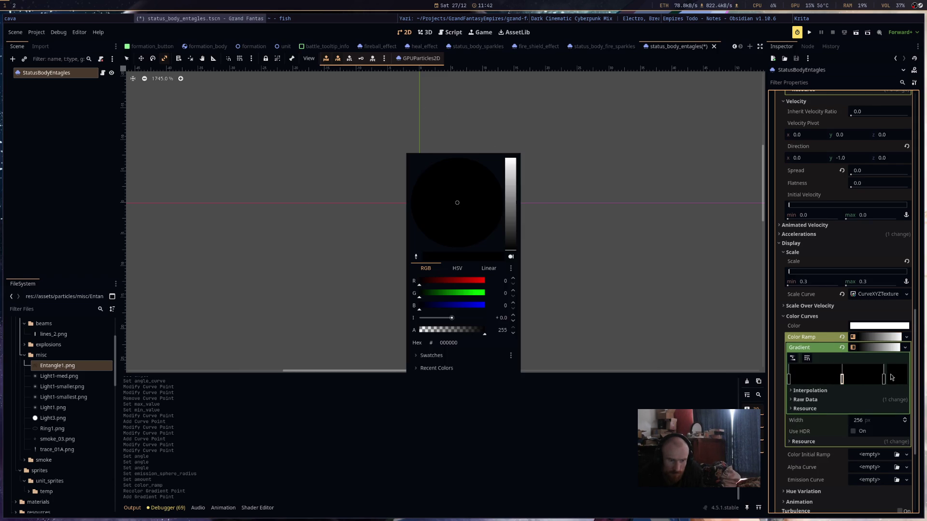
{"action": "left_click_drag", "start_coordinate": [511, 224], "coordinate": [511, 159]}
{"action": "left_click", "coordinate": [608, 233]}
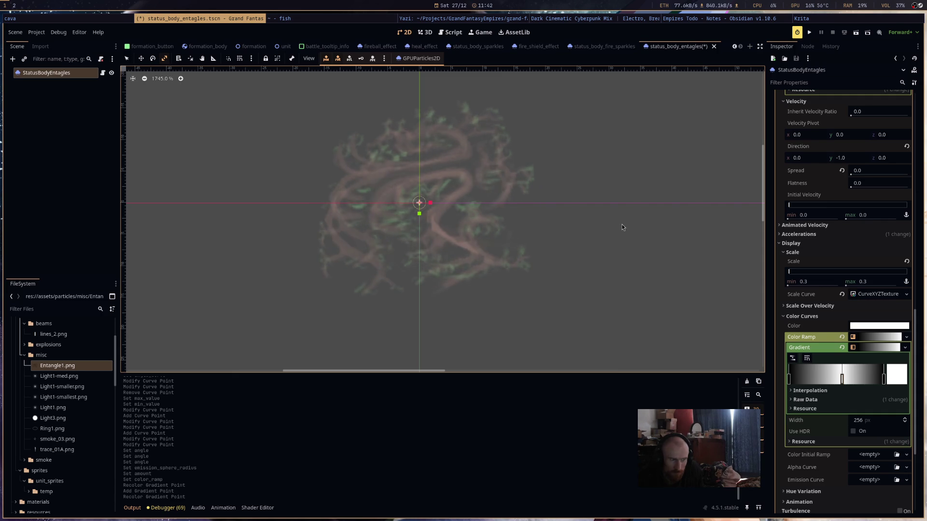
{"action": "key", "text": "ctrl+s"}
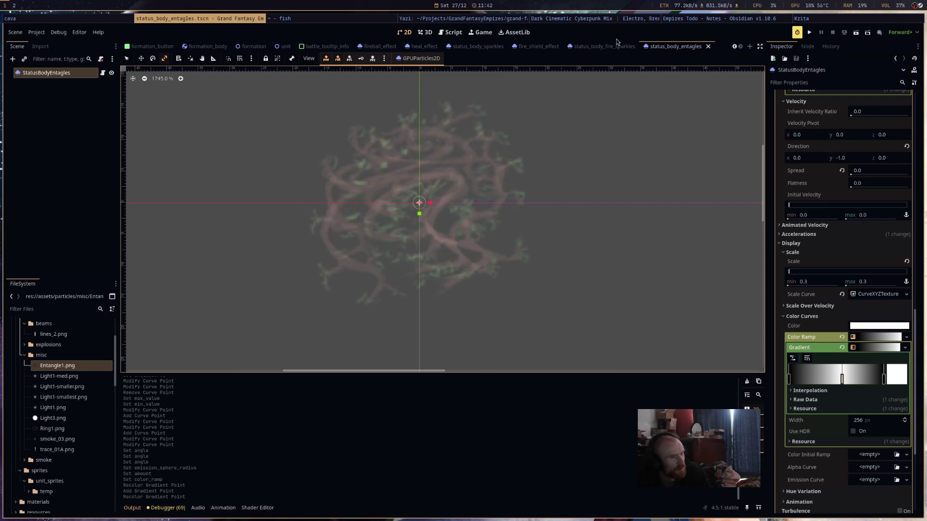
{"action": "scroll", "coordinate": [863, 293], "scroll_direction": "up", "scroll_amount": 10}
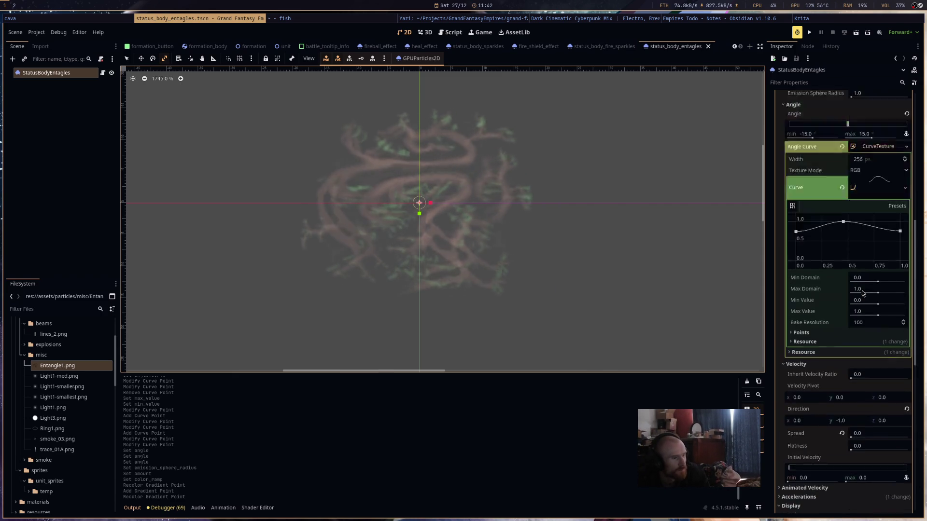
- Review the entangle settings in the Inspector, then switch to Krita with Alt+Tab
{"action": "scroll", "coordinate": [862, 293], "scroll_direction": "up", "scroll_amount": 3}
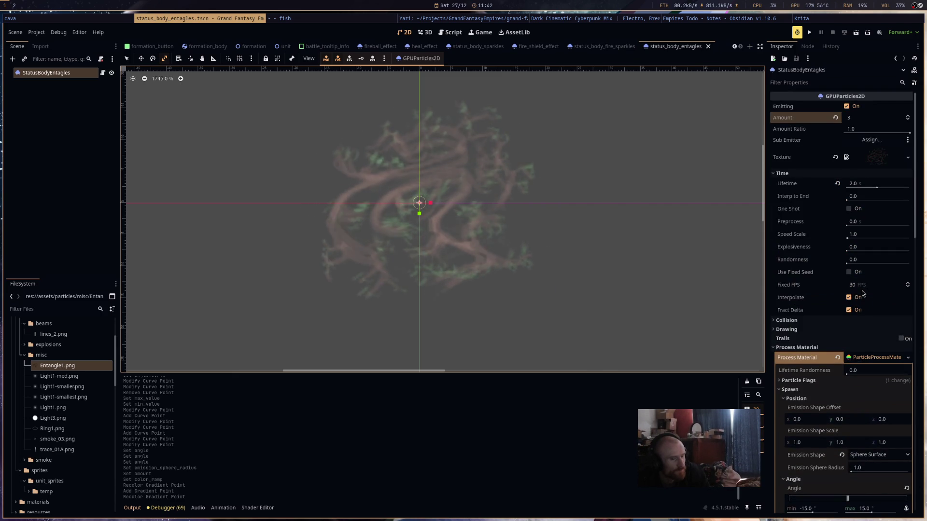
{"action": "scroll", "coordinate": [861, 291], "scroll_direction": "down", "scroll_amount": 4}
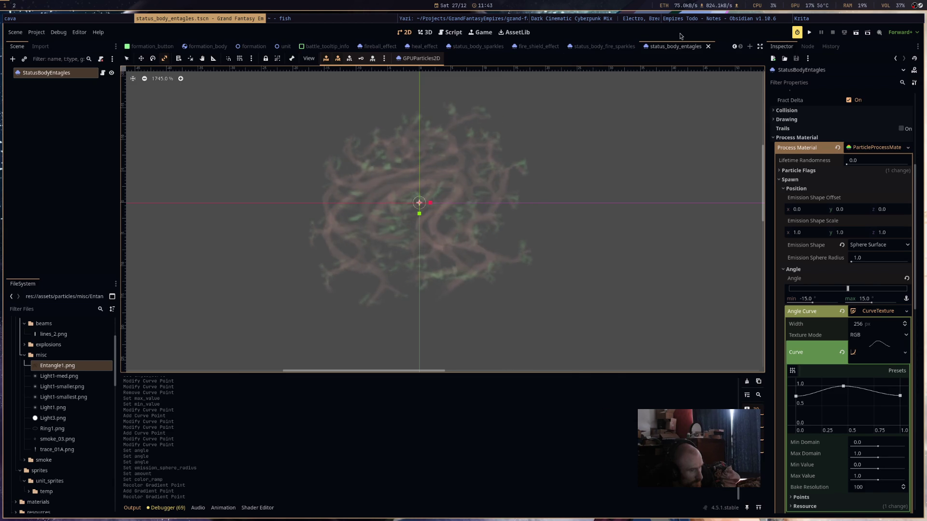
{"action": "key", "text": "alt+Tab"}
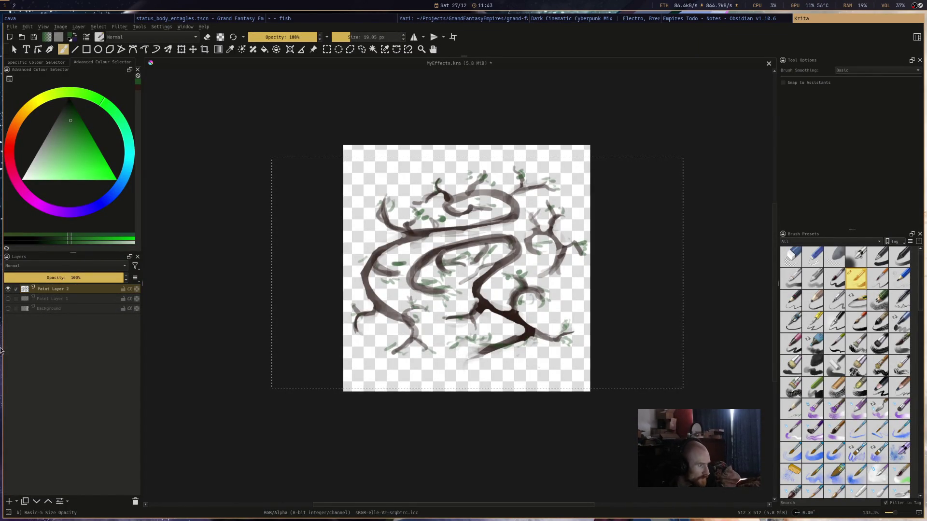
- On a new paint layer with the vine layer hidden, paint a curving dark red branch
{"action": "left_click", "coordinate": [9, 502]}
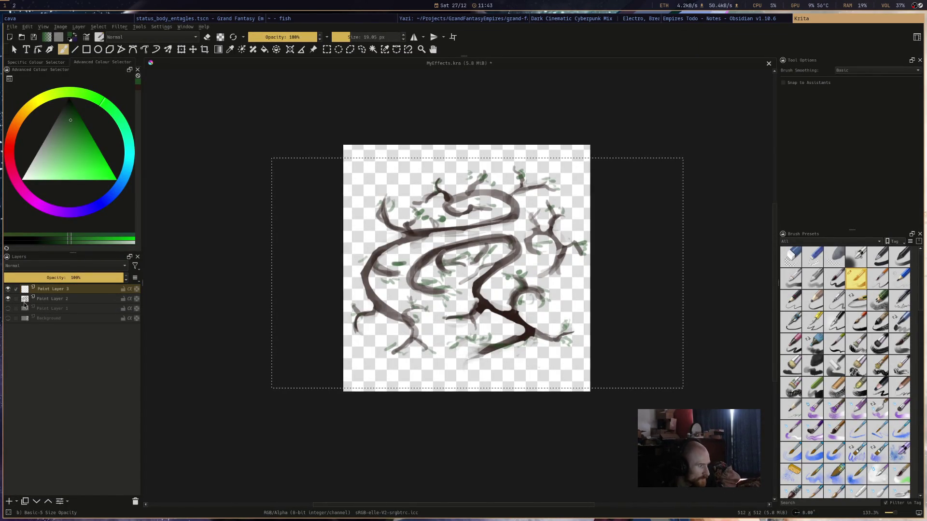
{"action": "left_click", "coordinate": [8, 300]}
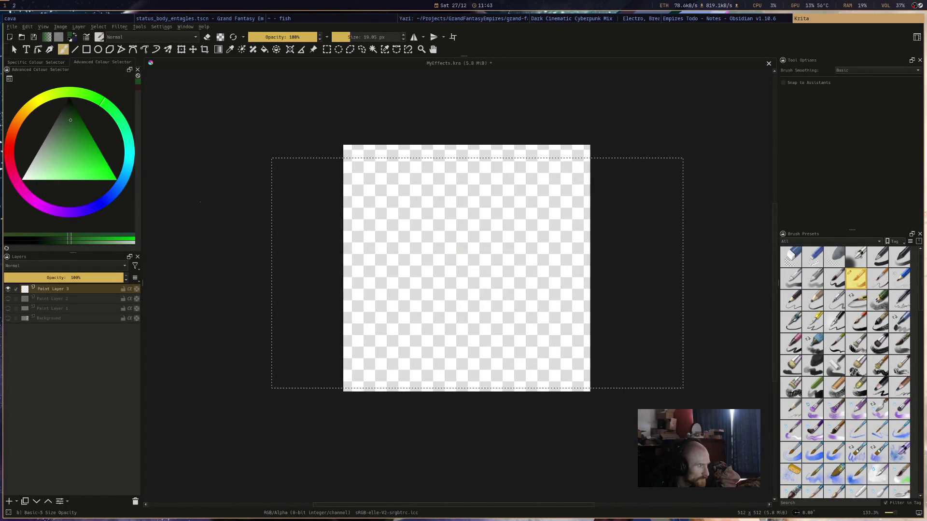
{"action": "left_click", "coordinate": [13, 143]}
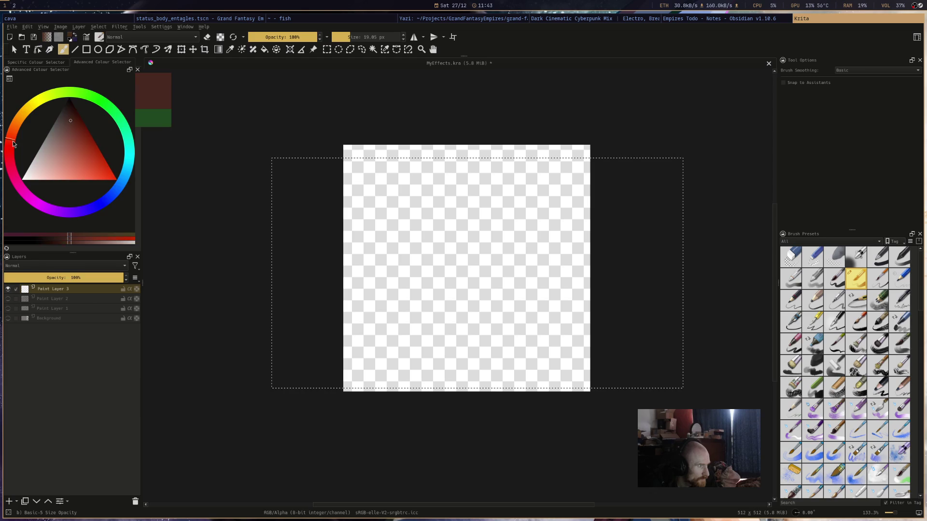
{"action": "left_click_drag", "start_coordinate": [70, 111], "coordinate": [68, 110]}
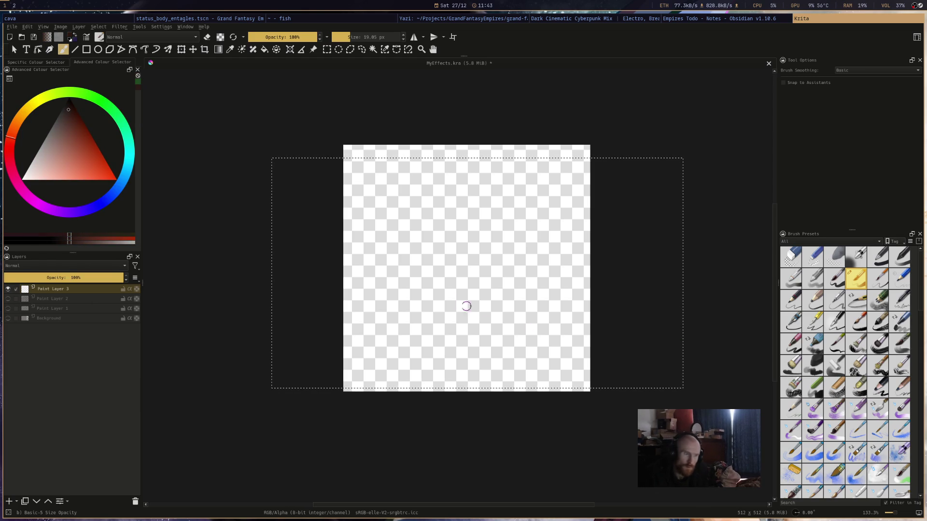
{"action": "mouse_move", "coordinate": [461, 348]}
{"action": "left_mouse_down"}
{"action": "mouse_move", "coordinate": [452, 288]}
{"action": "mouse_move", "coordinate": [494, 224]}
{"action": "left_mouse_up"}
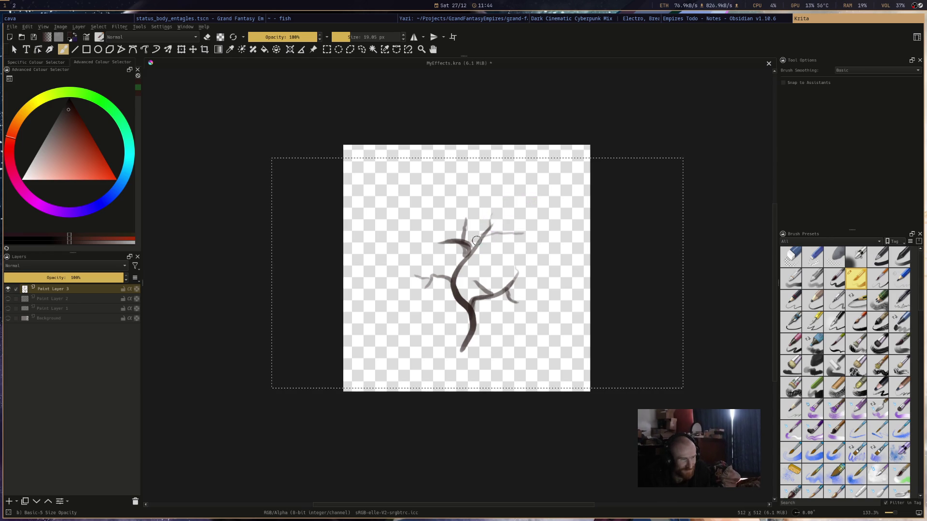
- Erase stray parts of the branches, then pick a bright green colour
{"action": "key", "text": "e"}
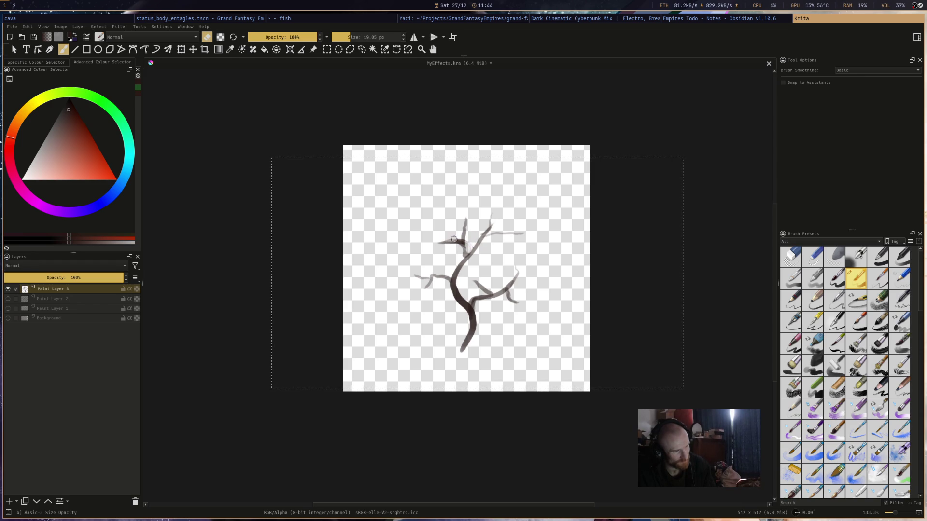
{"action": "key", "text": "e"}
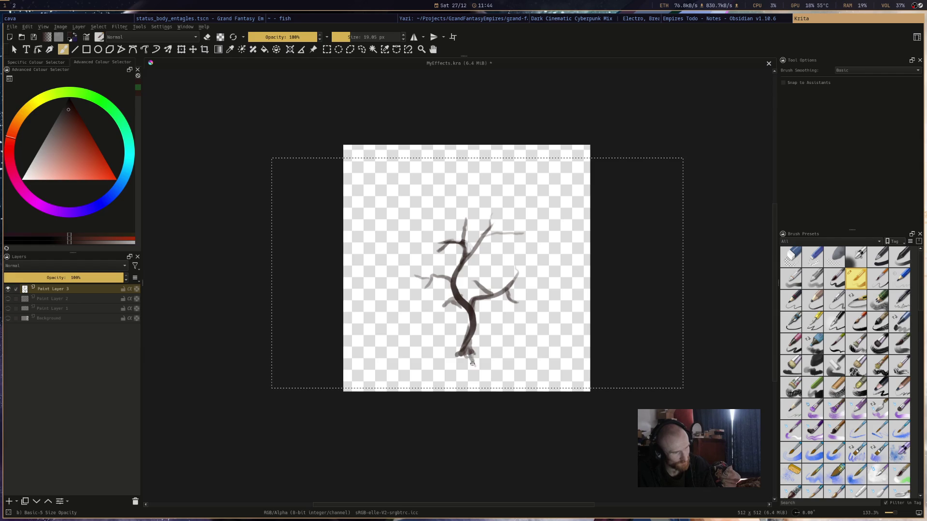
{"action": "key", "text": "e"}
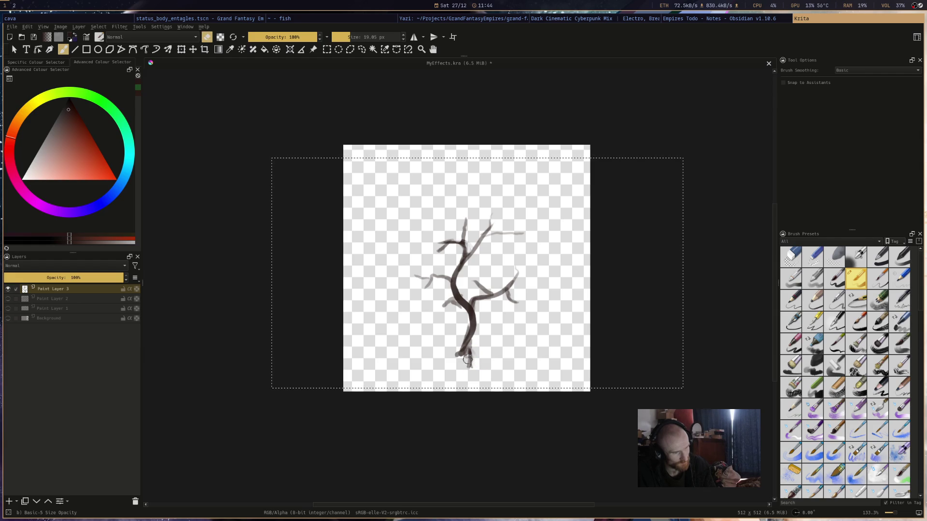
{"action": "key", "text": "e"}
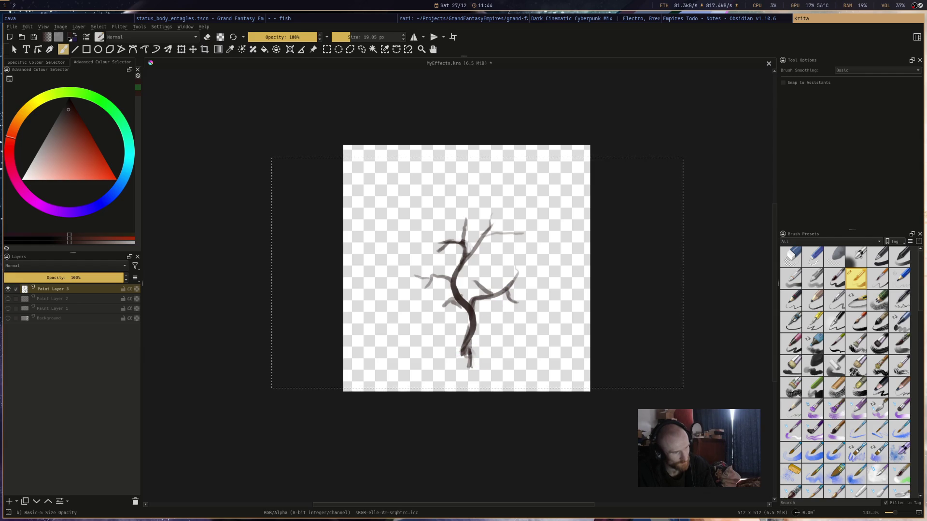
{"action": "key", "text": "e"}
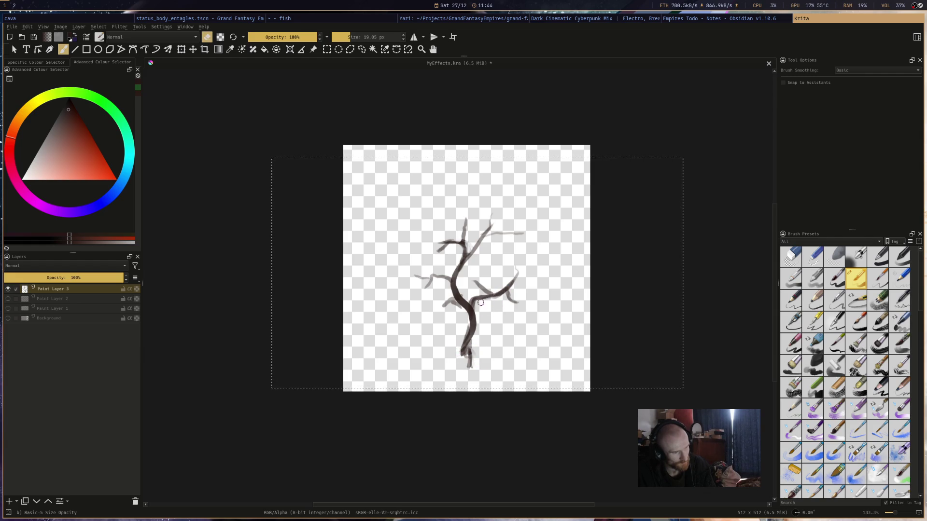
{"action": "key", "text": "e"}
{"action": "key", "text": "e"}
{"action": "key", "text": "e"}
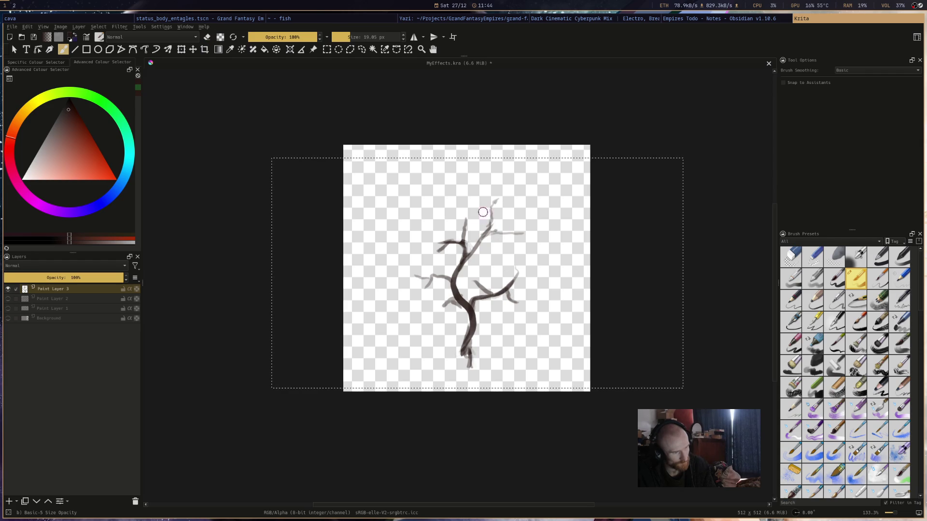
{"action": "key", "text": "e"}
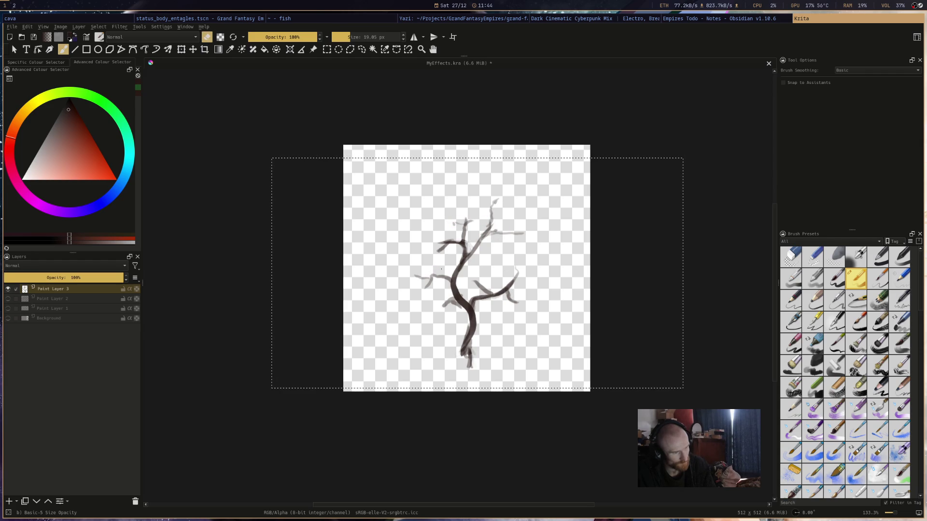
{"action": "key", "text": "e"}
{"action": "left_click", "coordinate": [81, 76]}
{"action": "left_click", "coordinate": [70, 126]}
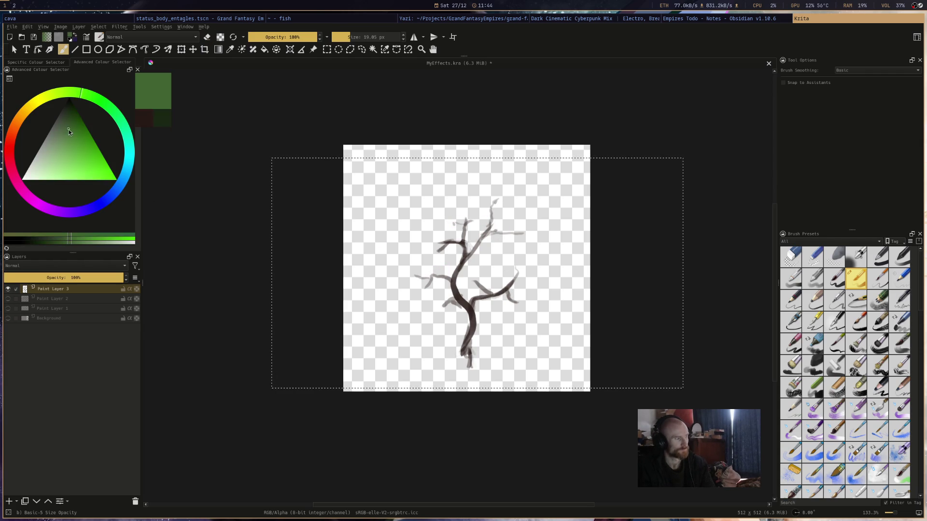
- Dab green leaves near the right branch fork and save MyEffects
{"action": "left_click", "coordinate": [478, 279]}
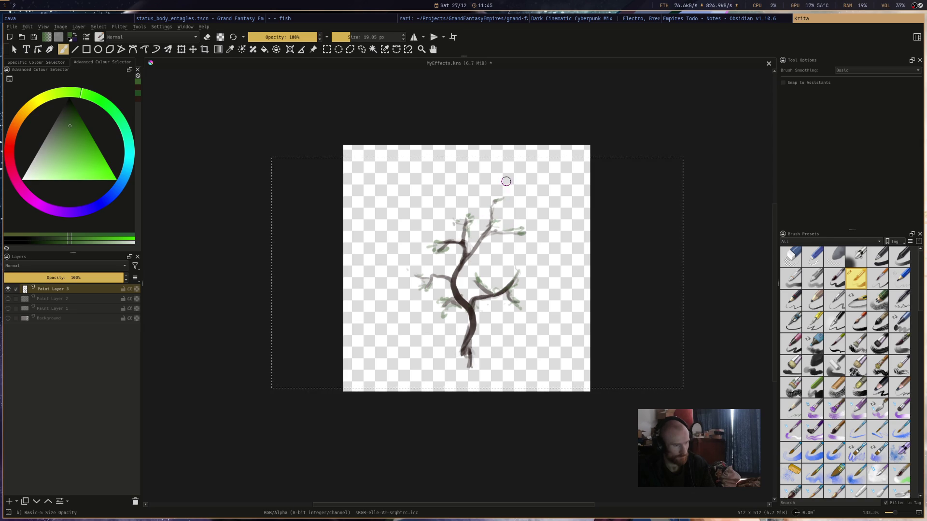
{"action": "key", "text": "ctrl+s"}
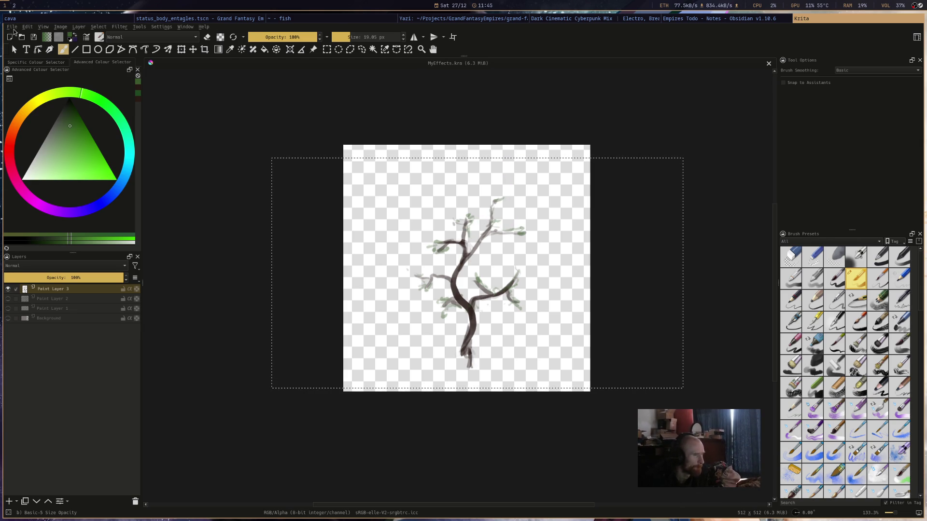
- Export the leafy branch painting as Entangle2.png, accepting the PNG options
{"action": "left_click", "coordinate": [13, 27]}
{"action": "left_click", "coordinate": [24, 95]}
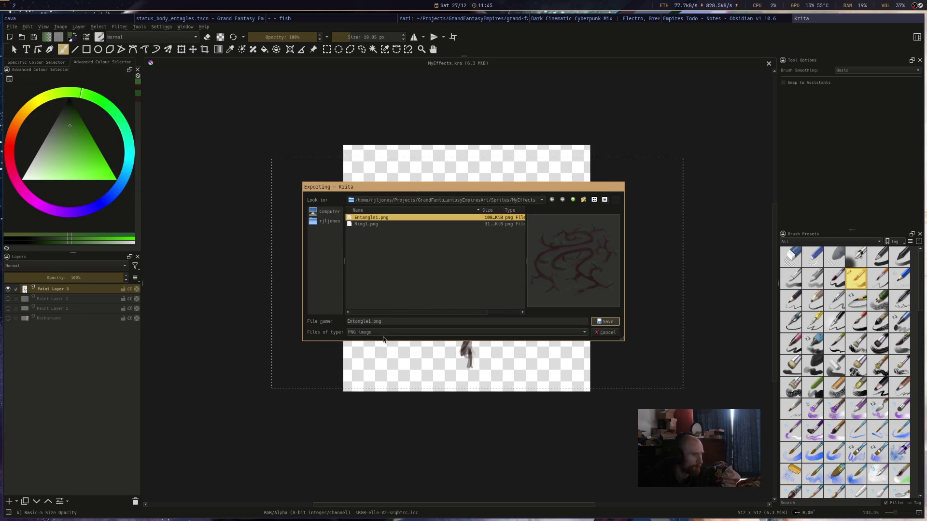
{"action": "left_click", "coordinate": [369, 322]}
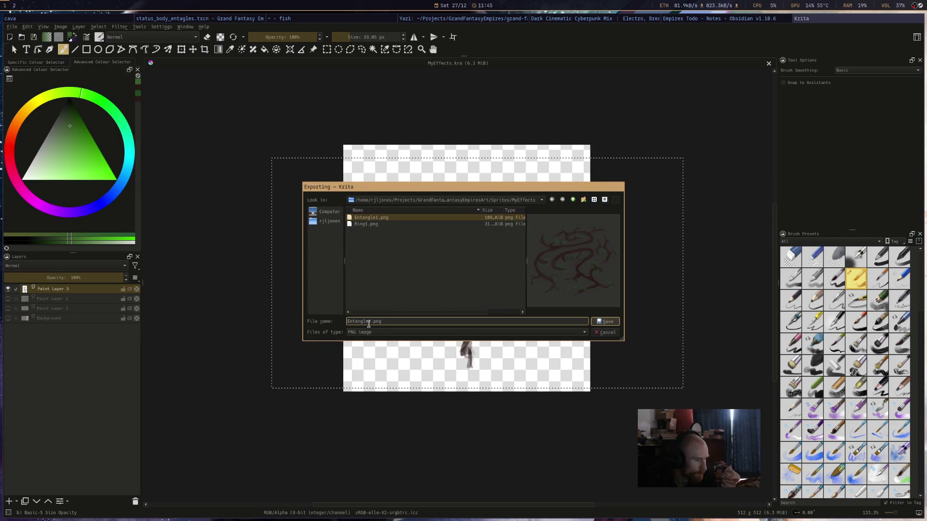
{"action": "key", "text": "BackSpace"}
{"action": "type", "text": "2"}
{"action": "left_click", "coordinate": [606, 322]}
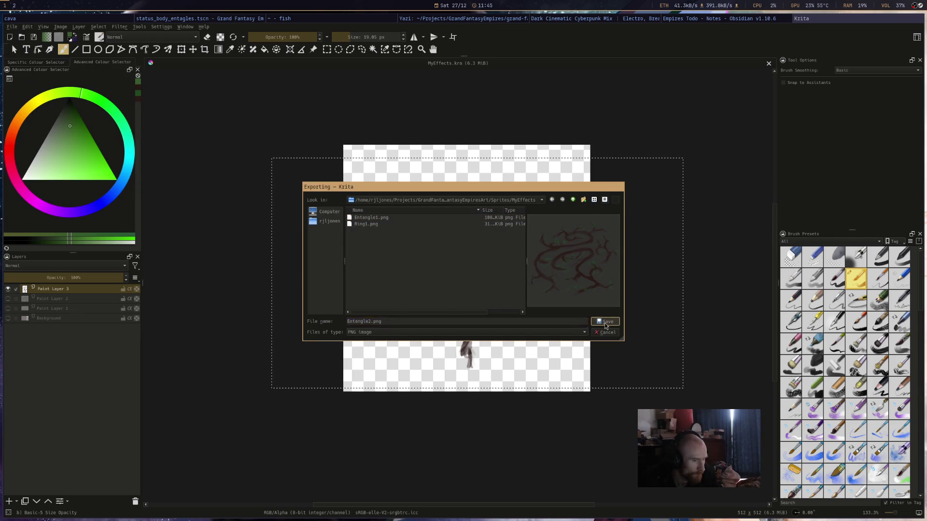
{"action": "left_click", "coordinate": [530, 345]}
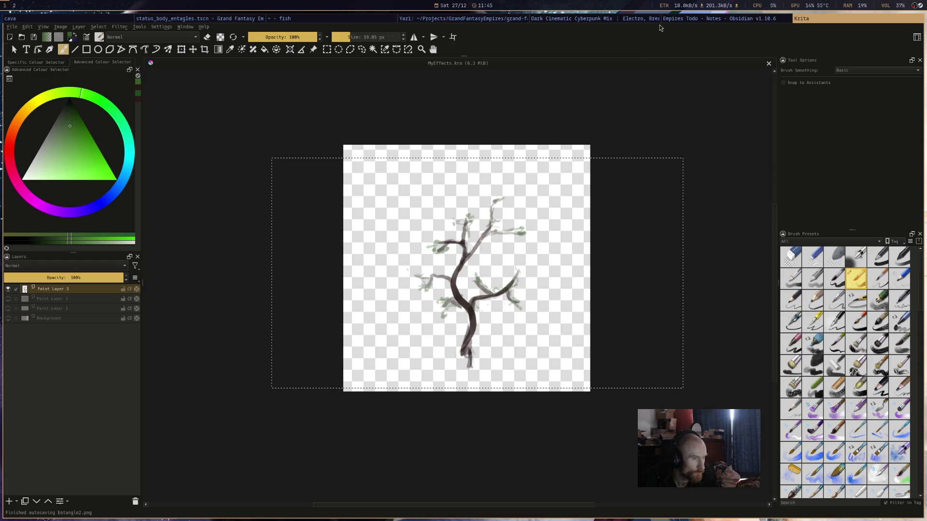
{"action": "left_click", "coordinate": [663, 20]}
{"action": "left_click", "coordinate": [627, 18]}
- In Yazi, go to GrandFantasyEmpiresArt/Sprites/MyEffects and yank Entangle2.png
{"action": "left_click", "coordinate": [514, 20]}
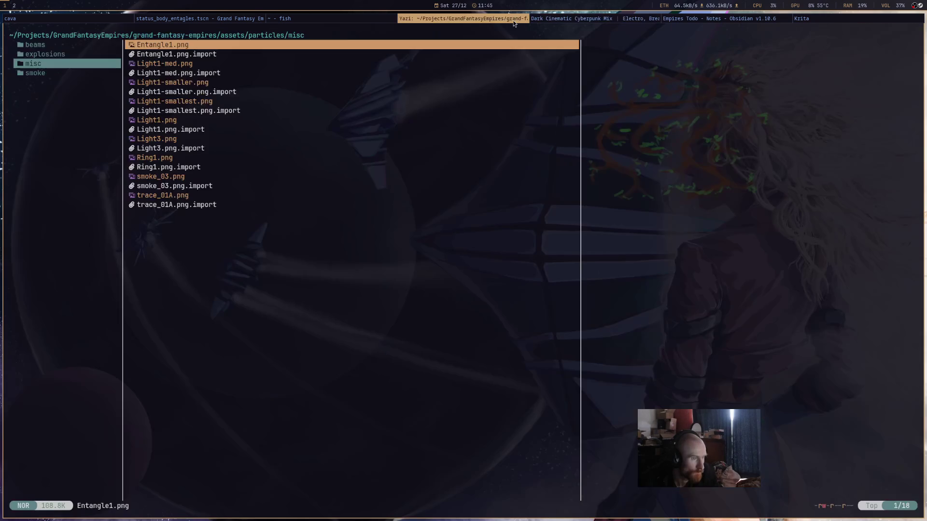
{"action": "left_click", "coordinate": [303, 20]}
{"action": "left_click", "coordinate": [204, 20]}
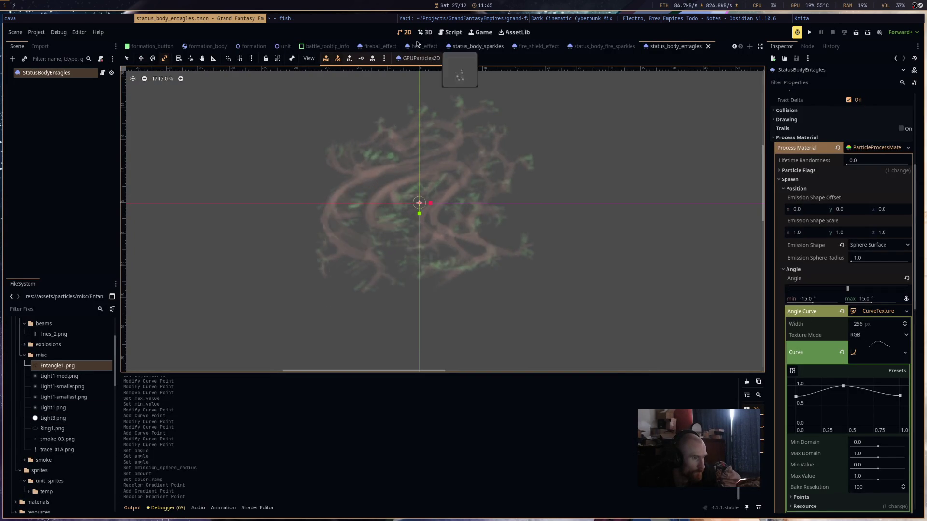
{"action": "left_click", "coordinate": [445, 21]}
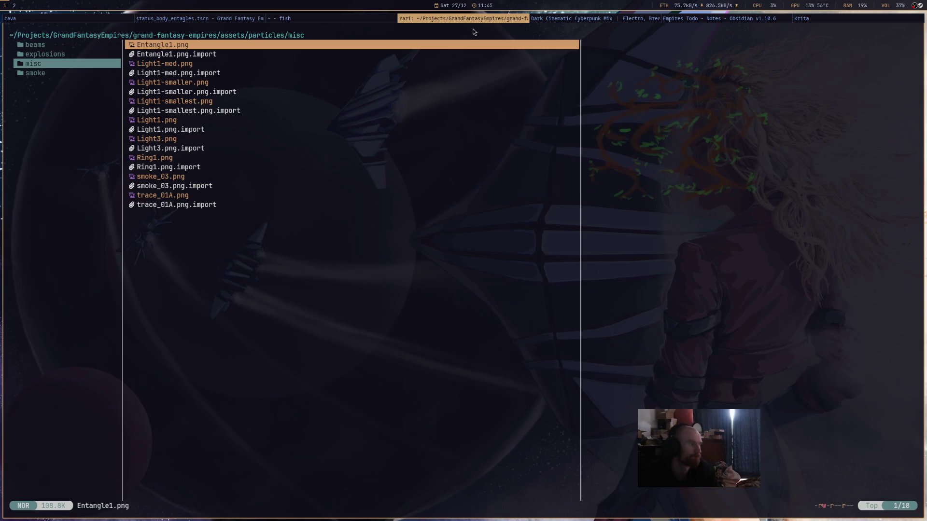
{"action": "key", "text": "h"}
{"action": "key", "text": "h"}
{"action": "key", "text": "h"}
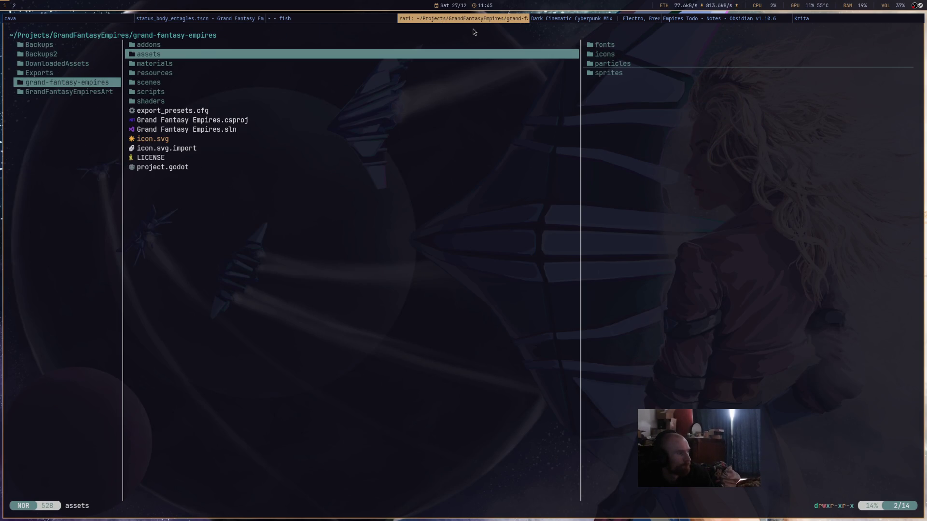
{"action": "key", "text": "h"}
{"action": "key", "text": "j"}
{"action": "key", "text": "l"}
{"action": "key", "text": "j"}
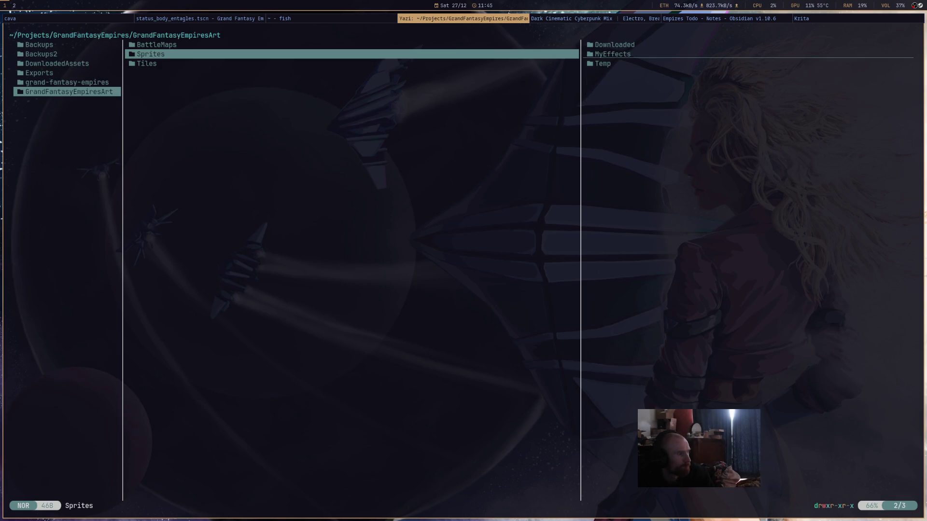
{"action": "key", "text": "l"}
{"action": "key", "text": "j"}
{"action": "key", "text": "l"}
{"action": "key", "text": "j"}
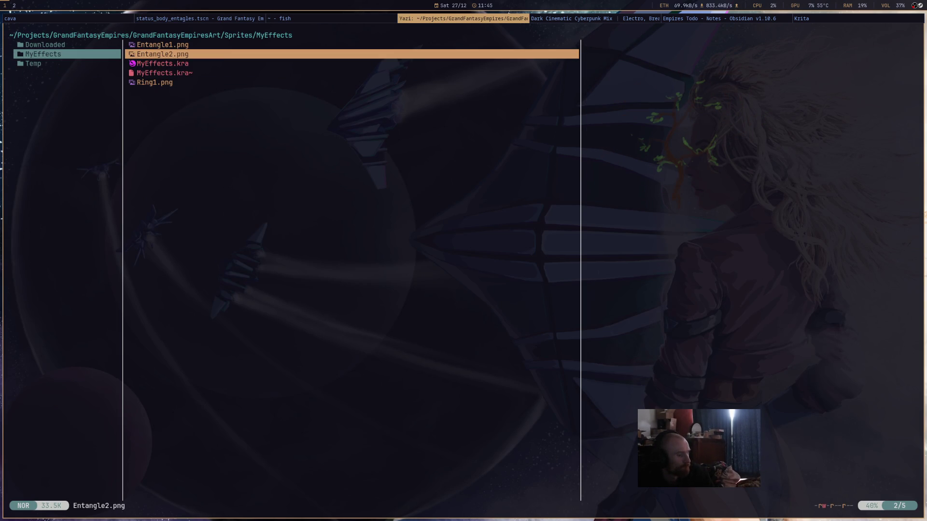
{"action": "key", "text": "y"}
- Paste Entangle2.png into grand-fantasy-empires/assets/particles/misc and clear the yank marker
{"action": "key", "text": "h"}
{"action": "key", "text": "h"}
{"action": "key", "text": "h"}
{"action": "key", "text": "h"}
{"action": "key", "text": "l"}
{"action": "key", "text": "k"}
{"action": "key", "text": "l"}
{"action": "key", "text": "k"}
{"action": "key", "text": "k"}
{"action": "key", "text": "k"}
{"action": "key", "text": "l"}
{"action": "key", "text": "k"}
{"action": "key", "text": "l"}
{"action": "key", "text": "j"}
{"action": "key", "text": "j"}
{"action": "key", "text": "l"}
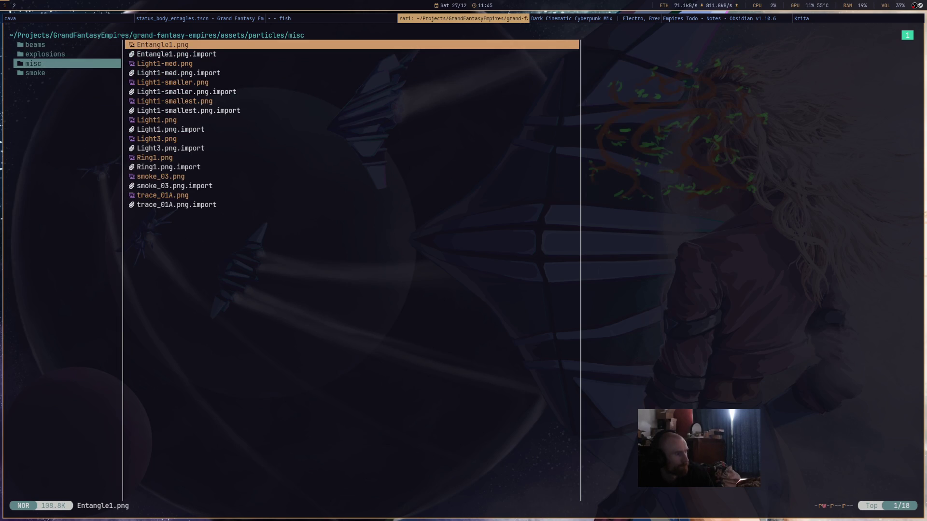
{"action": "key", "text": "p"}
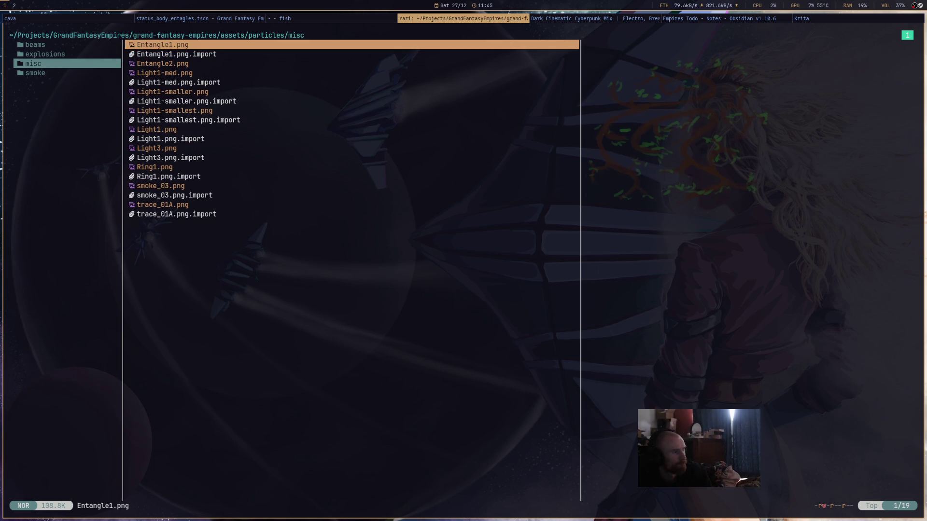
{"action": "key", "text": "Y"}
{"action": "key", "text": "super+Left"}
{"action": "key", "text": "super+Left"}
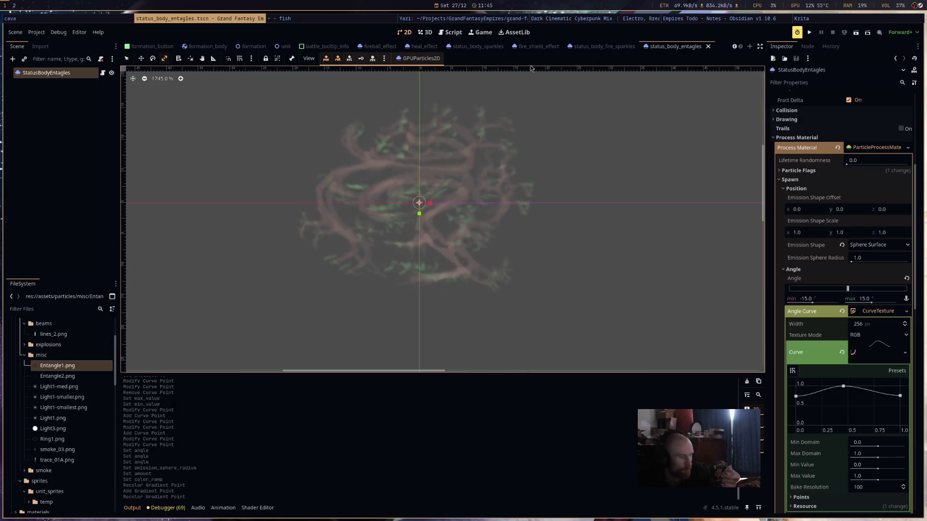
- Assign Entangle2.png as the GPUParticles2D texture
{"action": "left_click", "coordinate": [68, 376]}
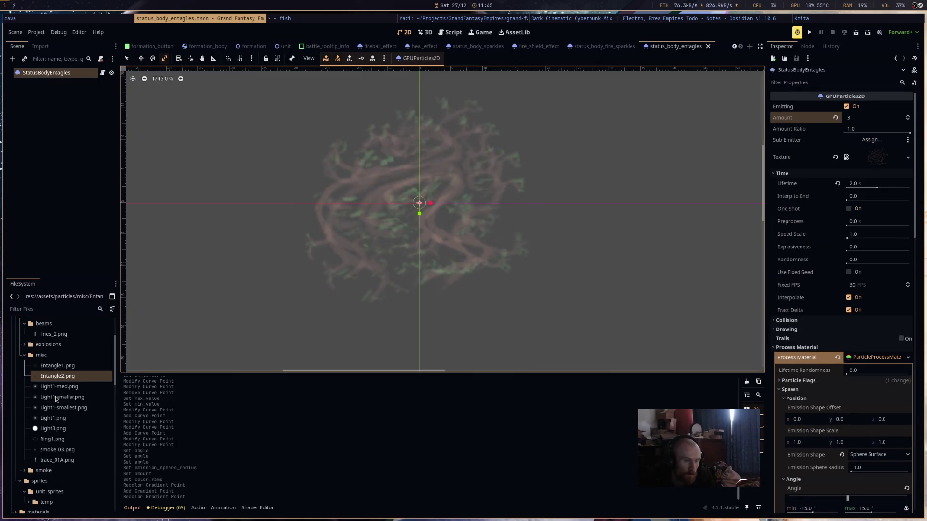
{"action": "left_click_drag", "start_coordinate": [55, 377], "coordinate": [876, 157]}
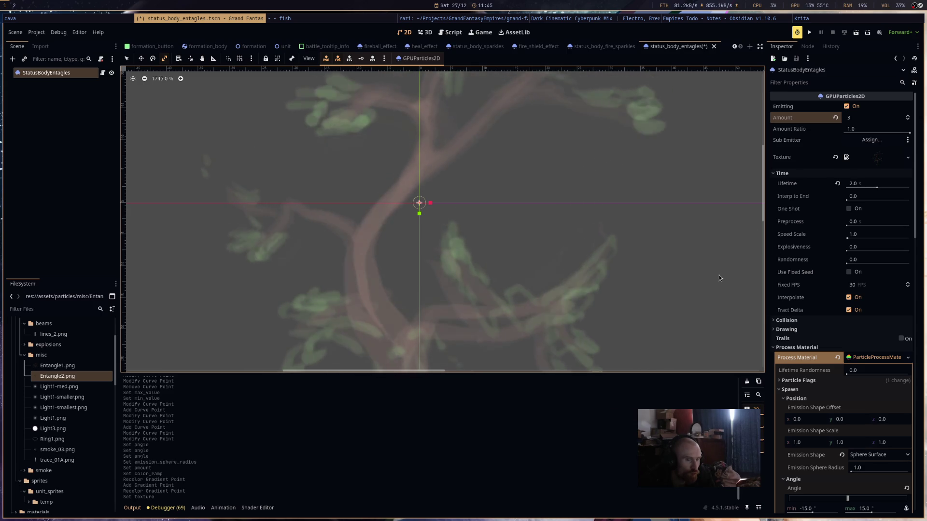
{"action": "scroll", "coordinate": [592, 295], "scroll_direction": "down", "scroll_amount": 7}
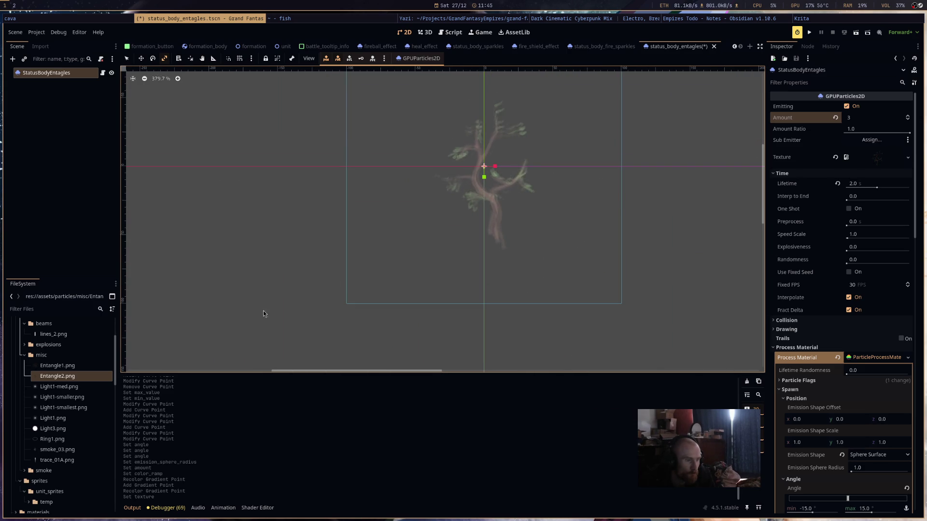
- Reimport Entangle2.png with a Size Limit of 64 and save the entangle scene
{"action": "left_click", "coordinate": [56, 377]}
{"action": "left_click", "coordinate": [40, 47]}
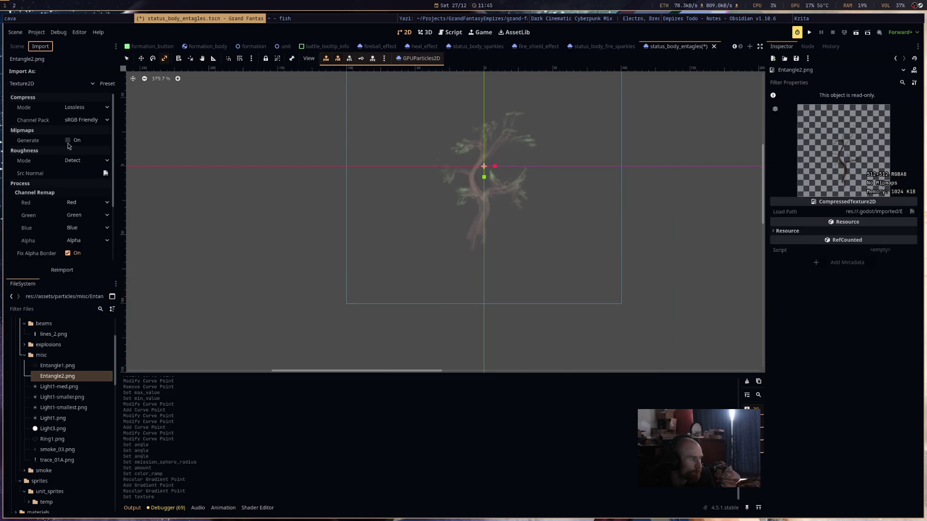
{"action": "scroll", "coordinate": [80, 227], "scroll_direction": "down", "scroll_amount": 3}
{"action": "left_click", "coordinate": [82, 236]}
{"action": "type", "text": "64"}
{"action": "key", "text": "Return"}
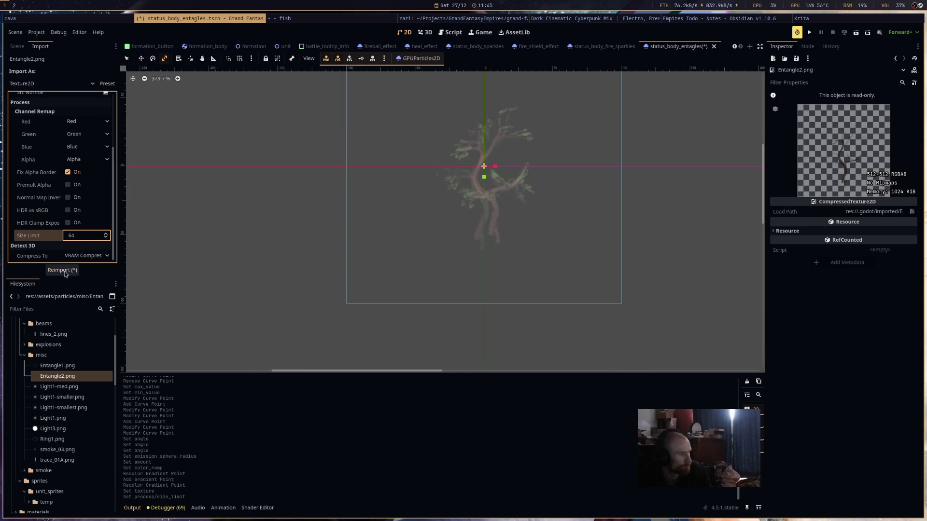
{"action": "left_click", "coordinate": [66, 272]}
{"action": "scroll", "coordinate": [457, 143], "scroll_direction": "up", "scroll_amount": 8}
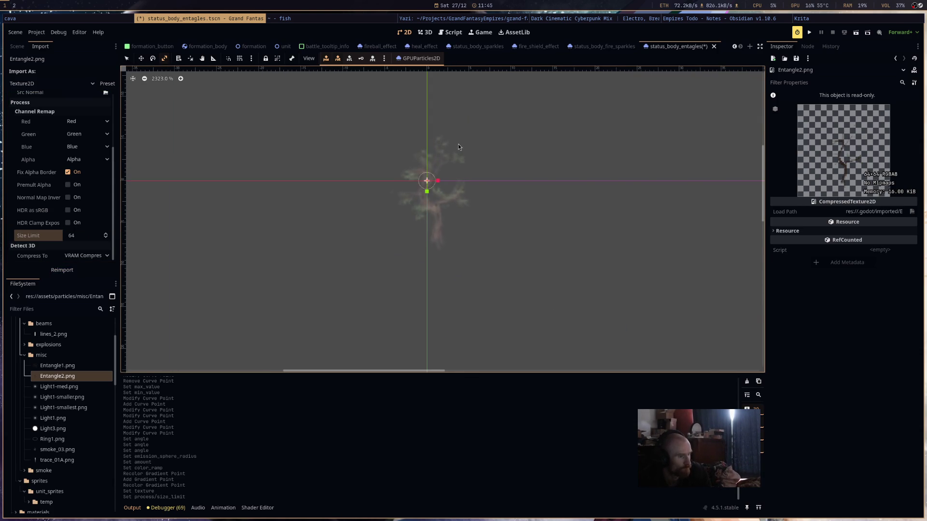
{"action": "key", "text": "ctrl+s"}
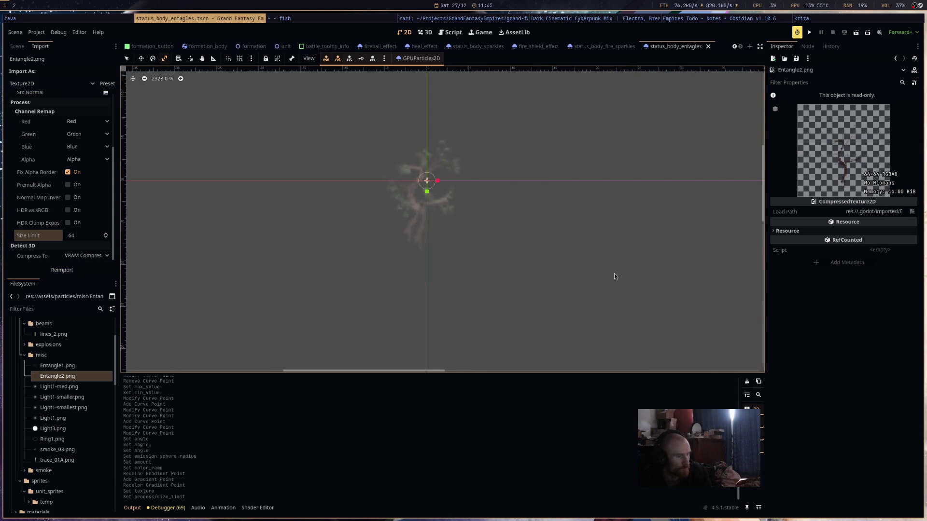
{"action": "left_click", "coordinate": [786, 47]}
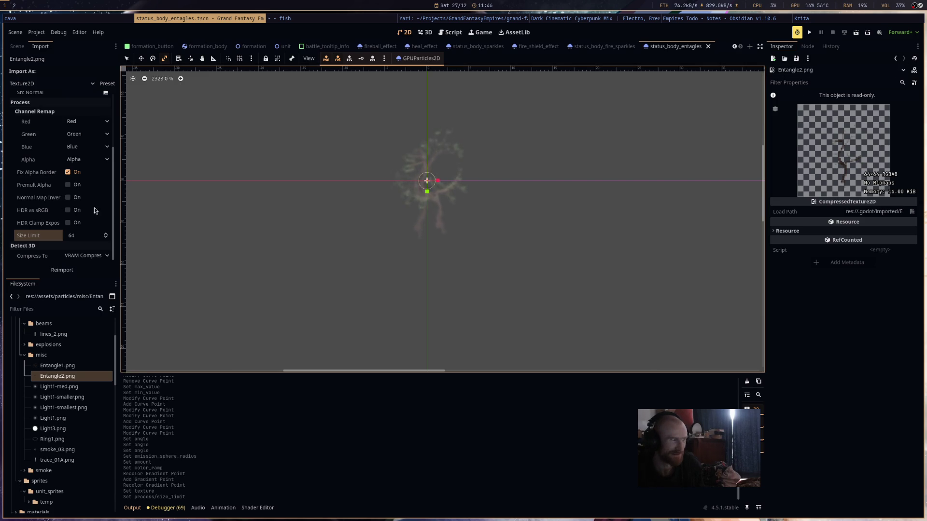
{"action": "left_click", "coordinate": [17, 46]}
- Set the StatusBodyEntagles particles' minimum scale to 0, keeping the node name
{"action": "left_click", "coordinate": [56, 73]}
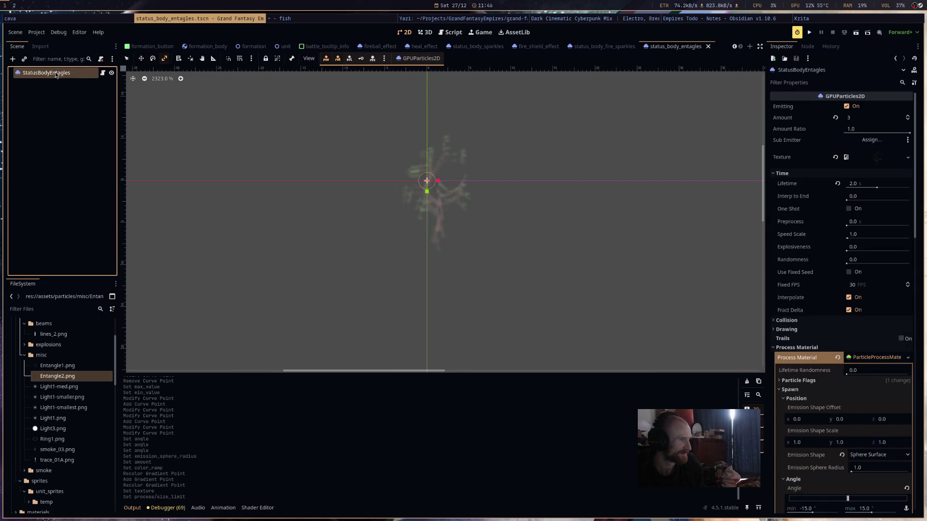
{"action": "key", "text": "F2"}
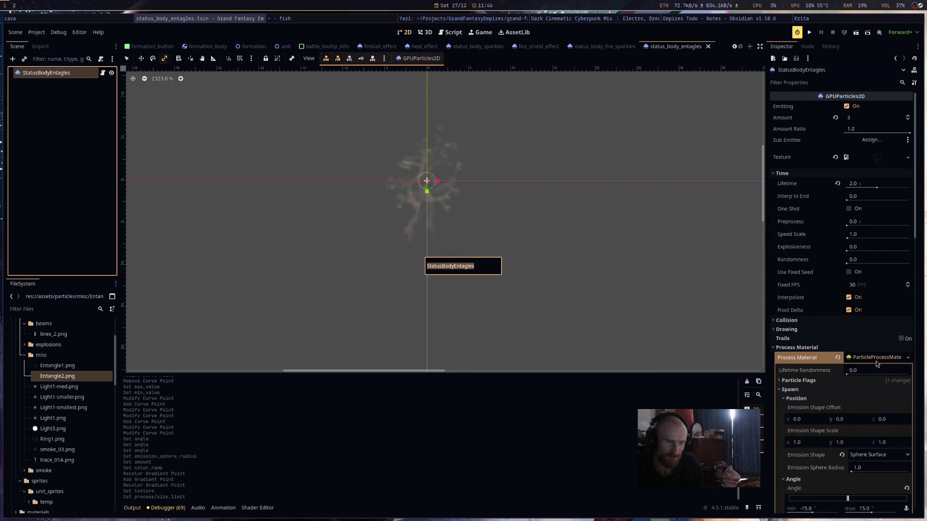
{"action": "key", "text": "Escape"}
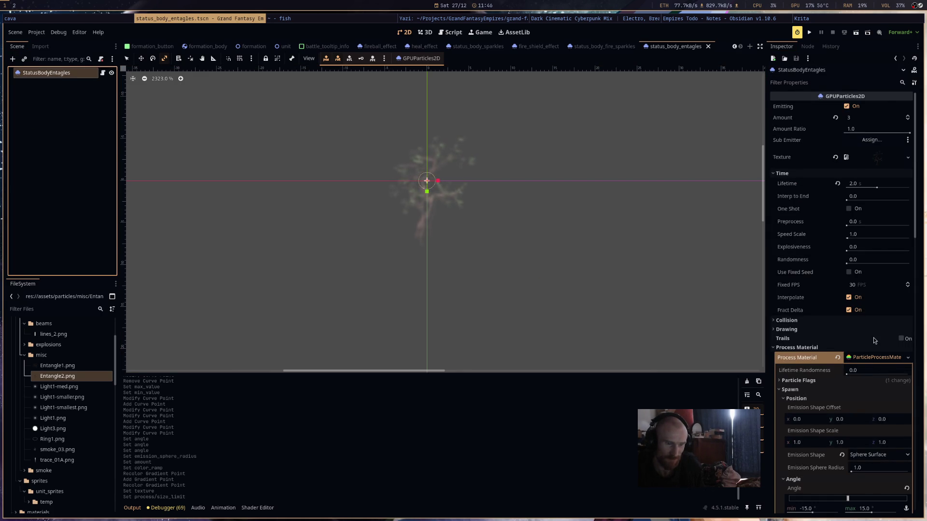
{"action": "scroll", "coordinate": [850, 338], "scroll_direction": "down", "scroll_amount": 5}
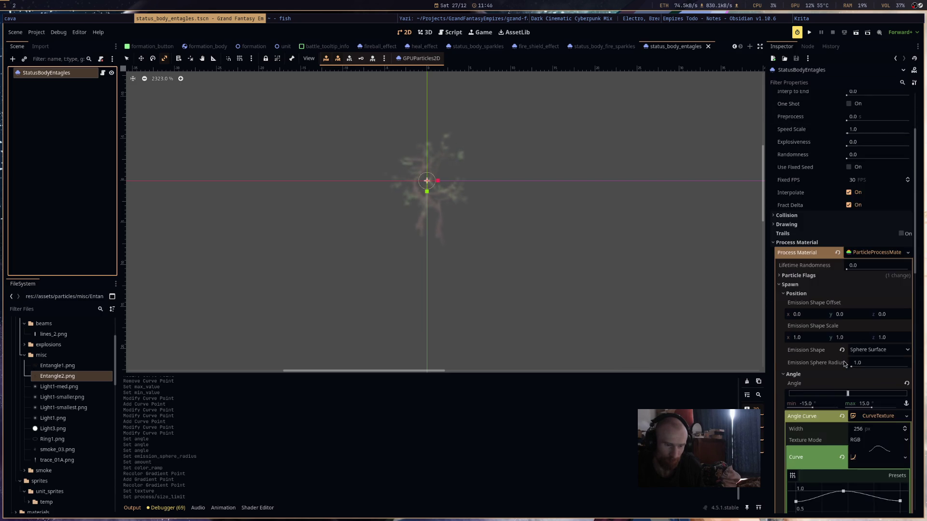
{"action": "scroll", "coordinate": [846, 250], "scroll_direction": "up", "scroll_amount": 2}
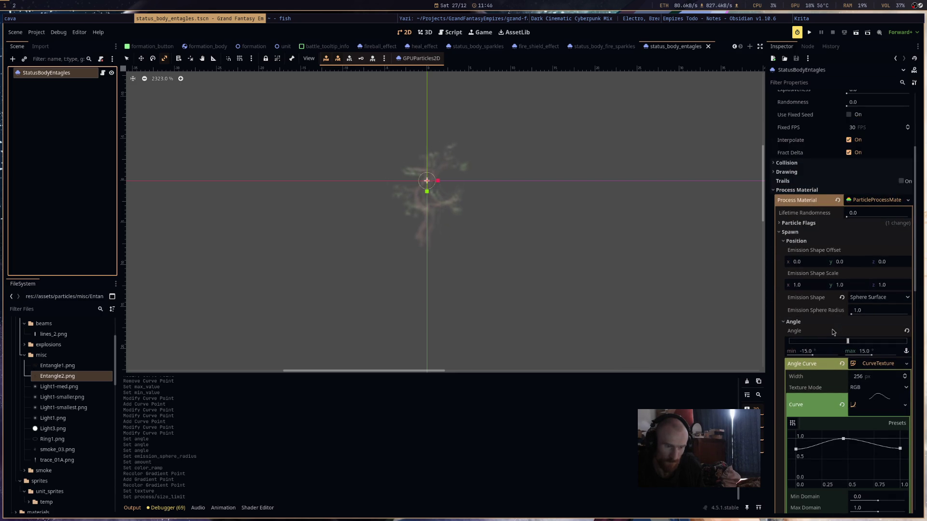
{"action": "scroll", "coordinate": [832, 333], "scroll_direction": "down", "scroll_amount": 2}
{"action": "scroll", "coordinate": [825, 342], "scroll_direction": "down", "scroll_amount": 1}
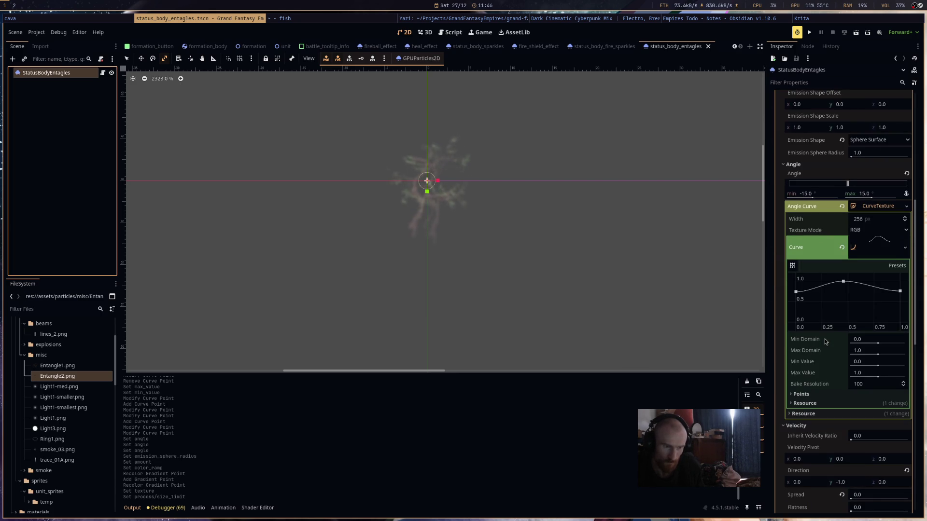
{"action": "scroll", "coordinate": [825, 341], "scroll_direction": "down", "scroll_amount": 3}
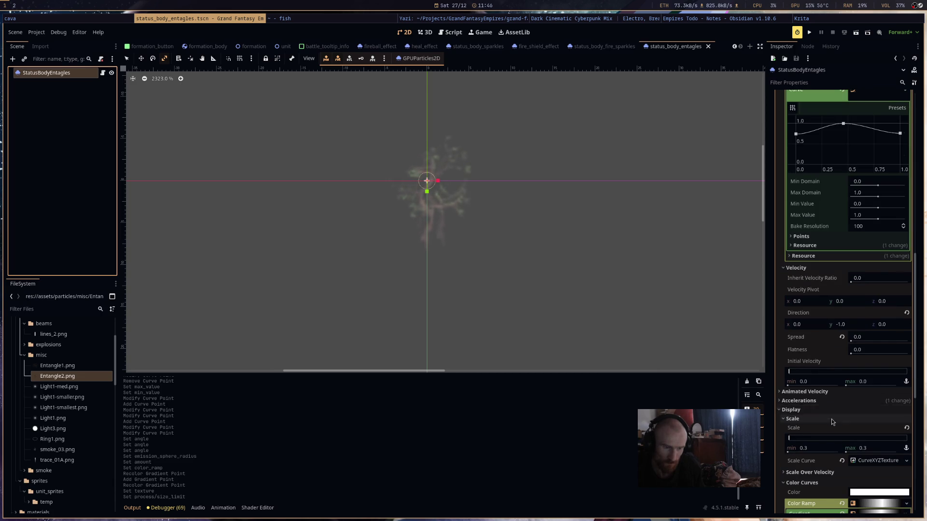
{"action": "scroll", "coordinate": [827, 349], "scroll_direction": "down", "scroll_amount": 2}
{"action": "left_click", "coordinate": [817, 345]}
{"action": "type", "text": "-0"}
{"action": "key", "text": "Return"}
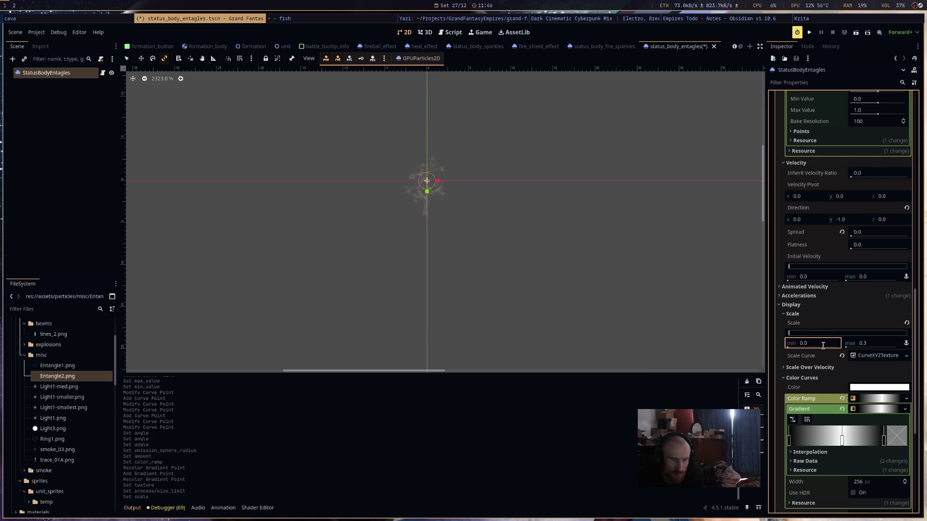
- Give the X scale curve a Min Value of -1 and drag its first point down
{"action": "left_click", "coordinate": [864, 358]}
{"action": "left_click", "coordinate": [871, 382]}
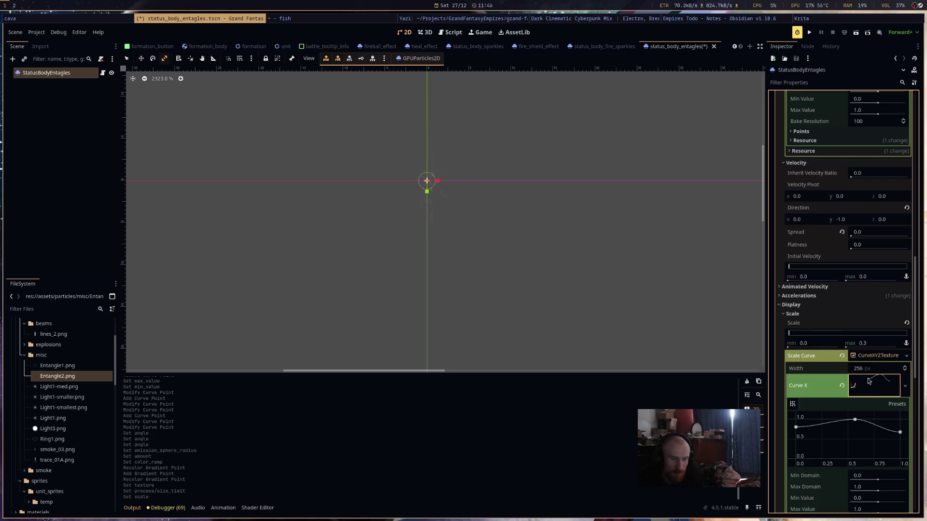
{"action": "left_click_drag", "start_coordinate": [796, 427], "coordinate": [796, 456]}
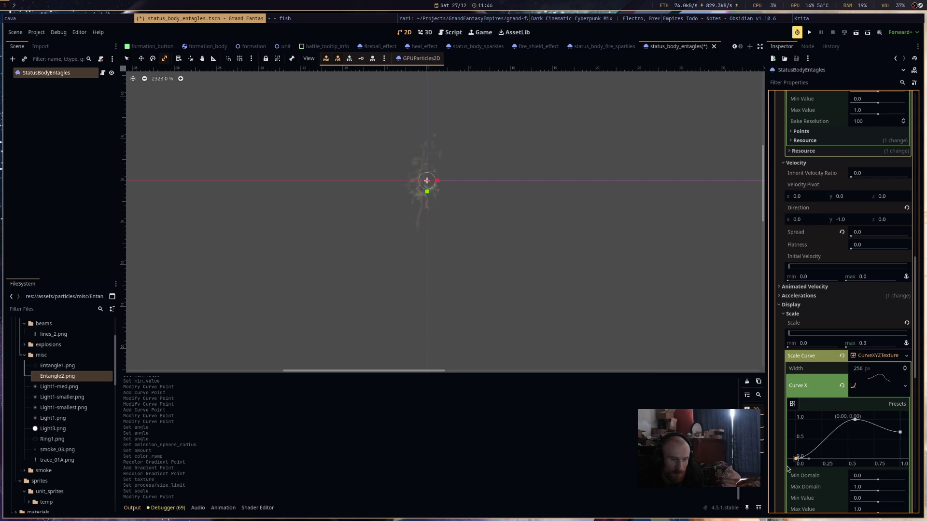
{"action": "scroll", "coordinate": [824, 479], "scroll_direction": "down", "scroll_amount": 2}
{"action": "scroll", "coordinate": [825, 478], "scroll_direction": "down", "scroll_amount": 2}
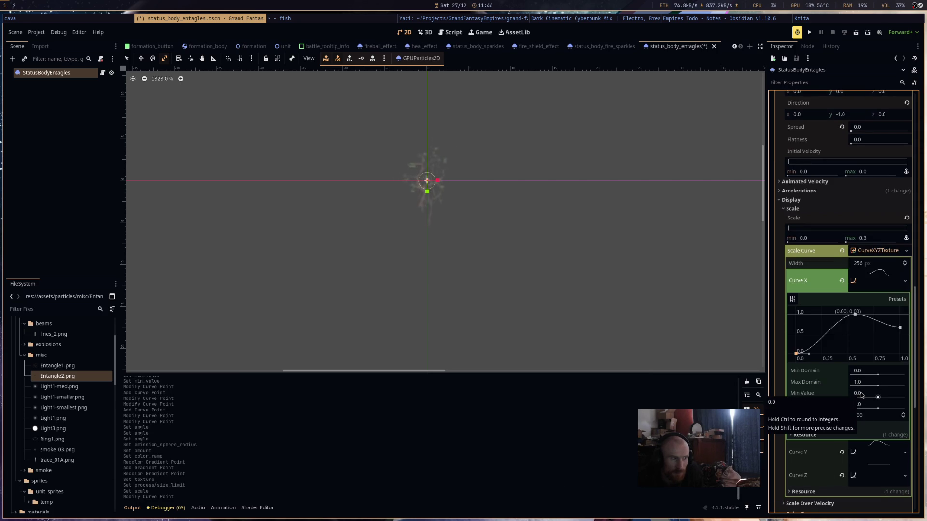
{"action": "left_click", "coordinate": [861, 394]}
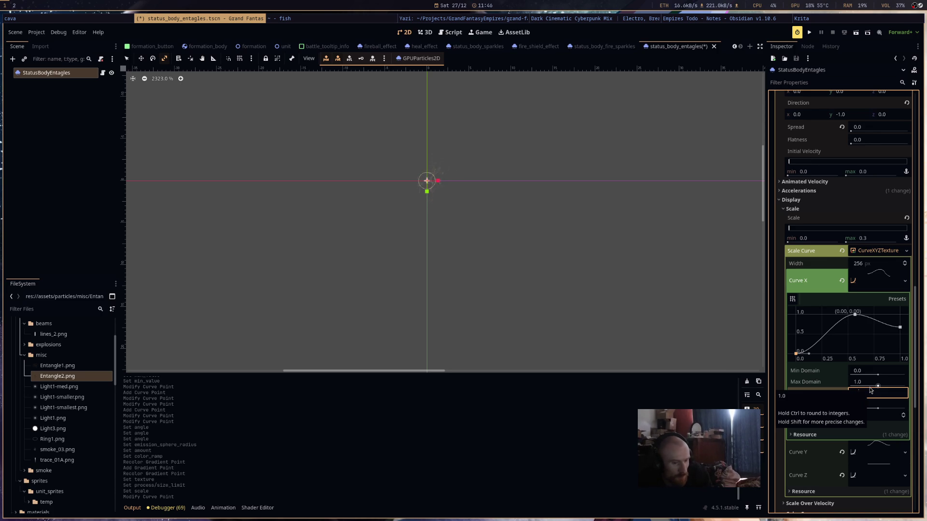
{"action": "type", "text": "-1"}
{"action": "key", "text": "Return"}
{"action": "left_click_drag", "start_coordinate": [796, 334], "coordinate": [795, 354]}
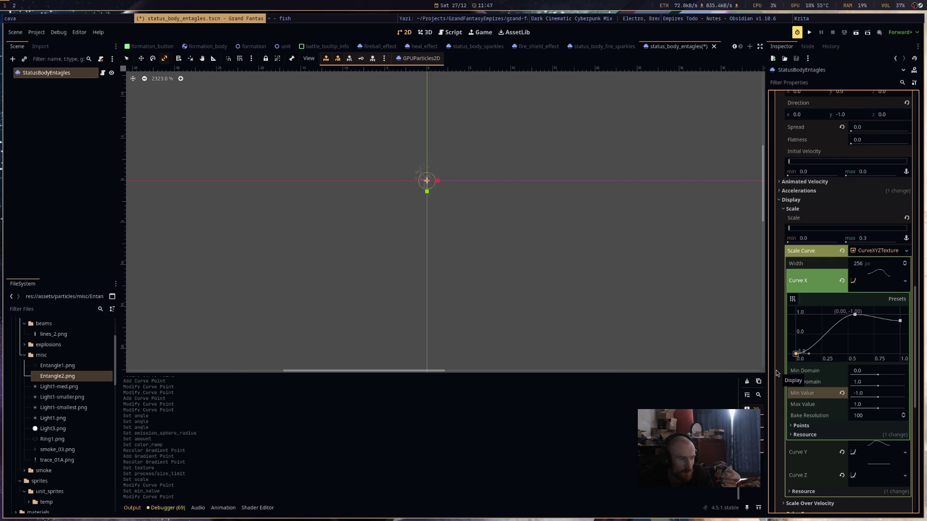
- Set minimum scale to 0.2 and lower the Y scale curve's first point to 0
{"action": "scroll", "coordinate": [434, 149], "scroll_direction": "up", "scroll_amount": 2}
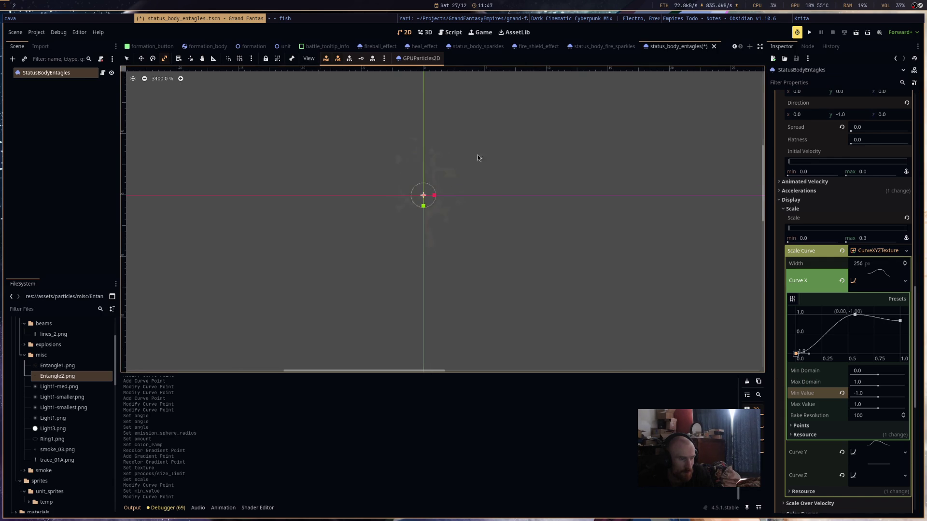
{"action": "left_click", "coordinate": [821, 239]}
{"action": "type", "text": "0.2"}
{"action": "key", "text": "Return"}
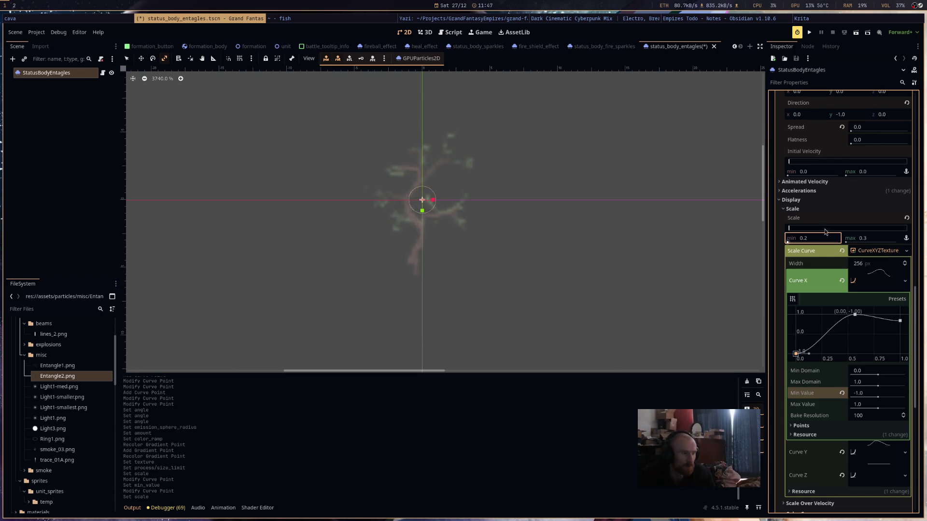
{"action": "scroll", "coordinate": [435, 202], "scroll_direction": "up", "scroll_amount": 2}
{"action": "scroll", "coordinate": [469, 237], "scroll_direction": "down", "scroll_amount": 4}
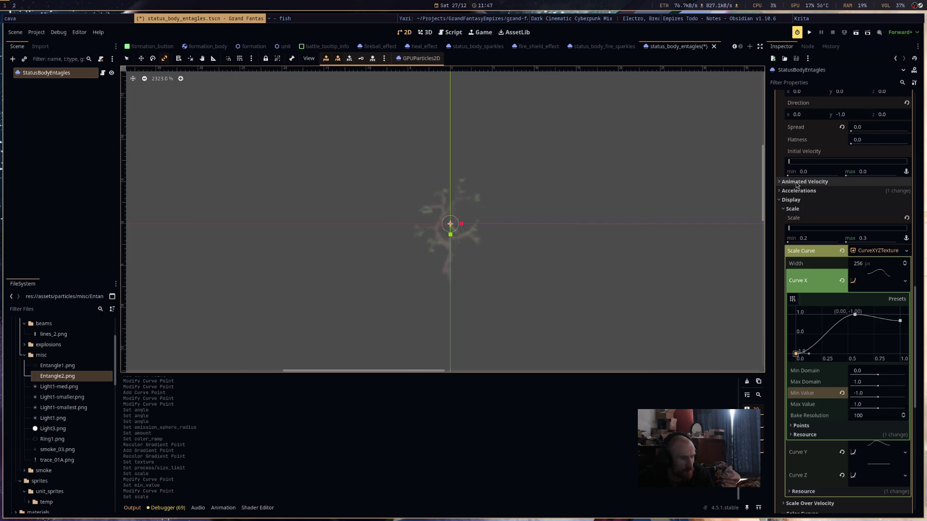
{"action": "scroll", "coordinate": [871, 344], "scroll_direction": "down", "scroll_amount": 3}
{"action": "left_click", "coordinate": [870, 351]}
{"action": "left_click_drag", "start_coordinate": [797, 389], "coordinate": [795, 420]}
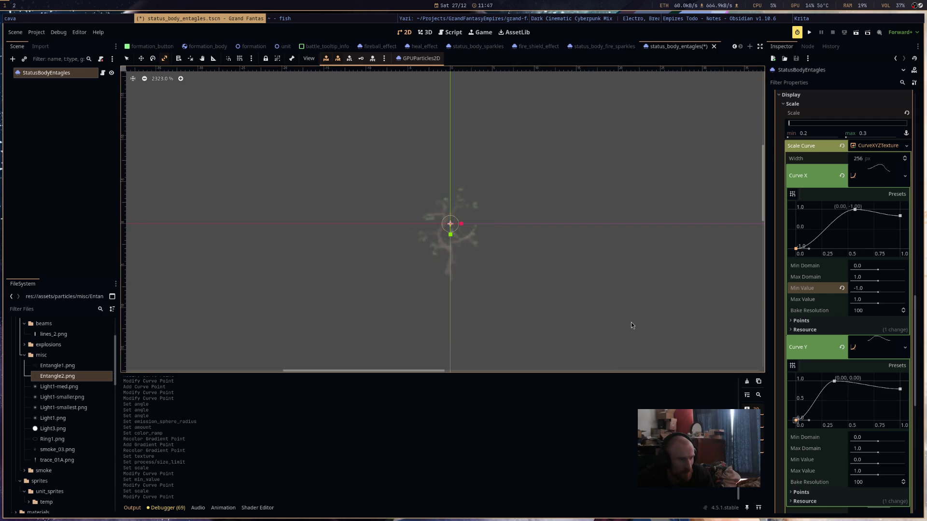
{"action": "scroll", "coordinate": [864, 234], "scroll_direction": "up", "scroll_amount": 15}
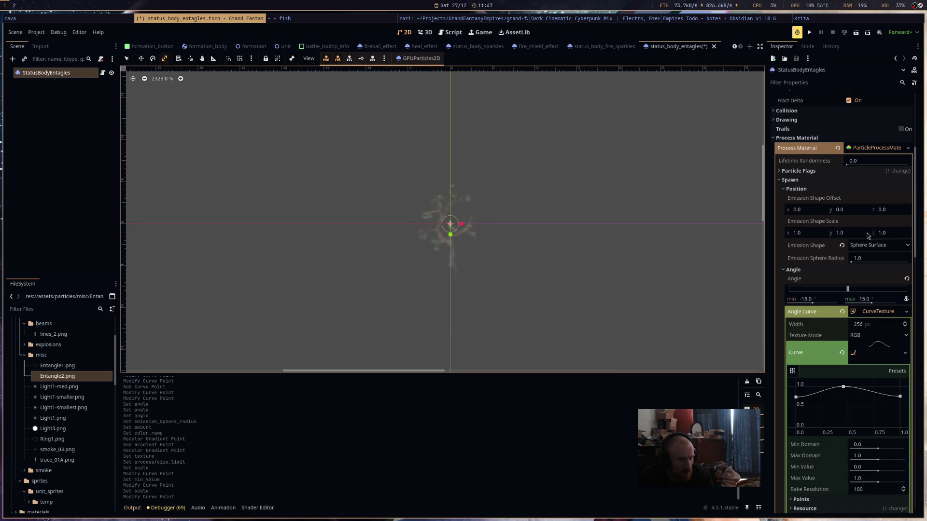
- Set the emission sphere radius to about 3.41 and raise the X curve's start to about 0.83
{"action": "left_click_drag", "start_coordinate": [853, 261], "coordinate": [856, 263]}
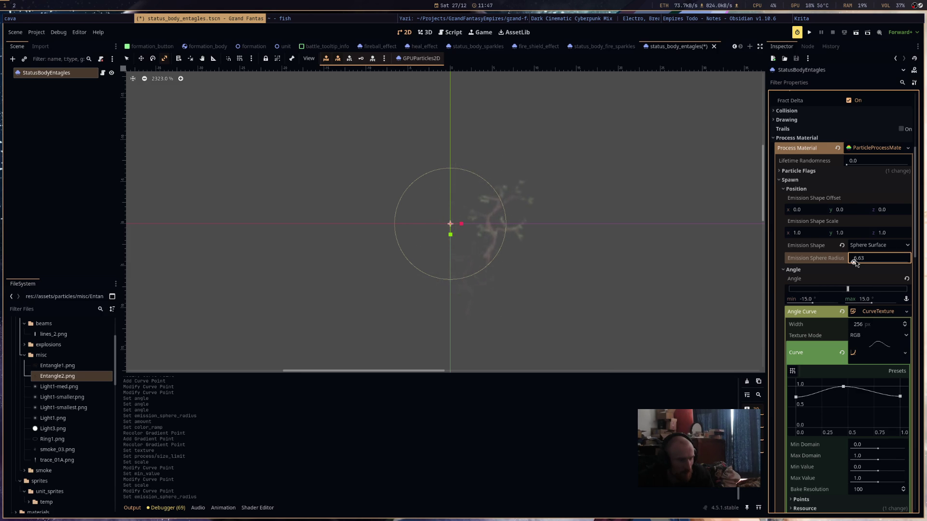
{"action": "mouse_move", "coordinate": [853, 263]}
{"action": "left_mouse_down"}
{"action": "mouse_move", "coordinate": [840, 263]}
{"action": "mouse_move", "coordinate": [852, 263]}
{"action": "left_mouse_up"}
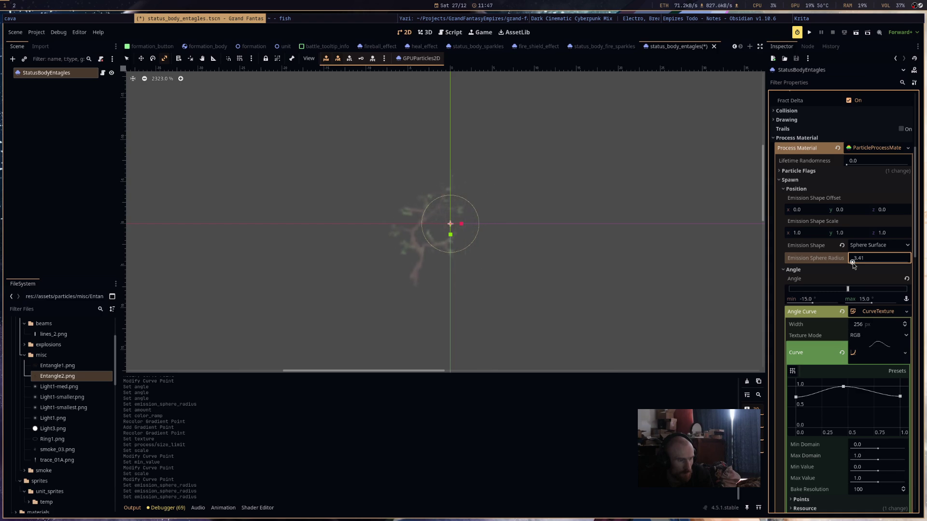
{"action": "scroll", "coordinate": [867, 302], "scroll_direction": "down", "scroll_amount": 3}
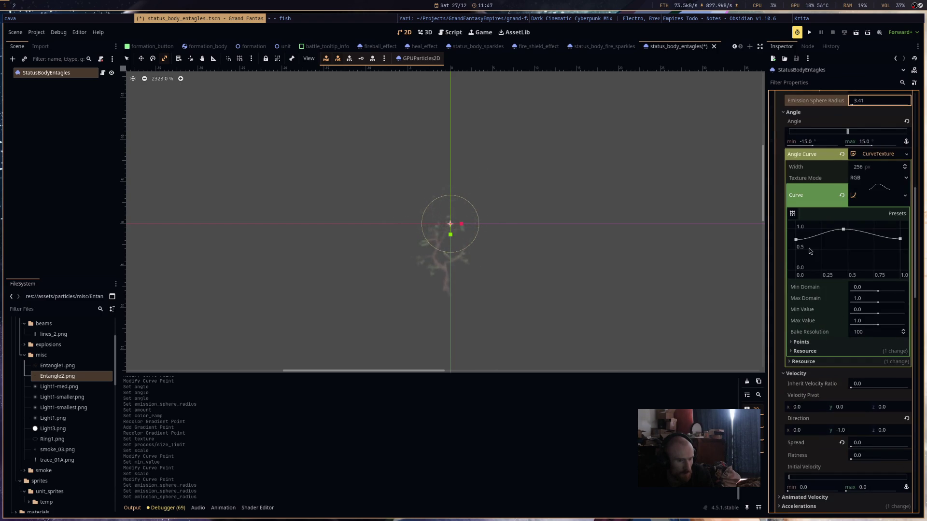
{"action": "scroll", "coordinate": [810, 251], "scroll_direction": "down", "scroll_amount": 5}
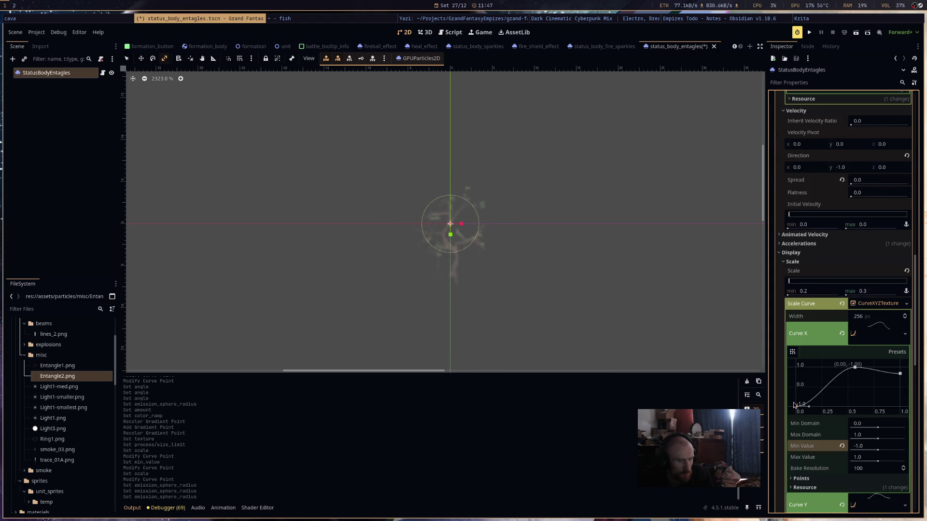
{"action": "left_click_drag", "start_coordinate": [795, 407], "coordinate": [789, 375]}
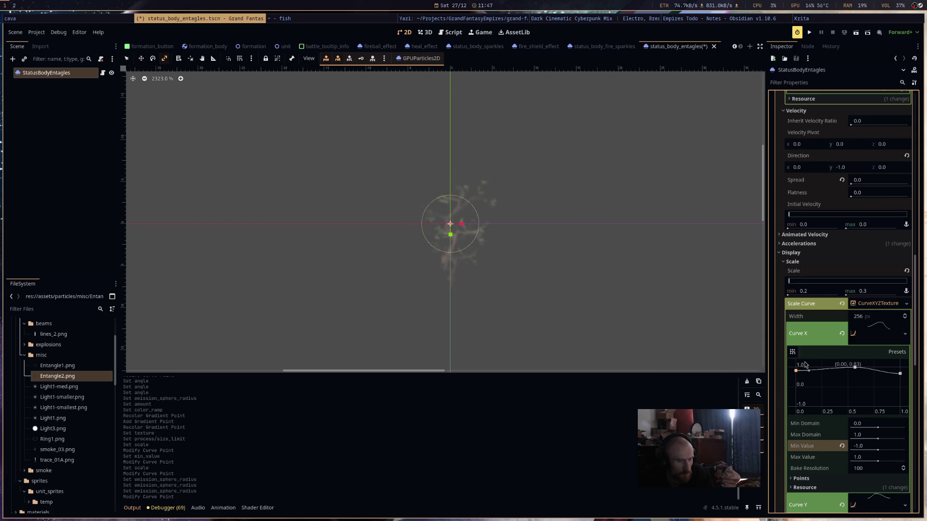
{"action": "scroll", "coordinate": [805, 365], "scroll_direction": "up", "scroll_amount": 4}
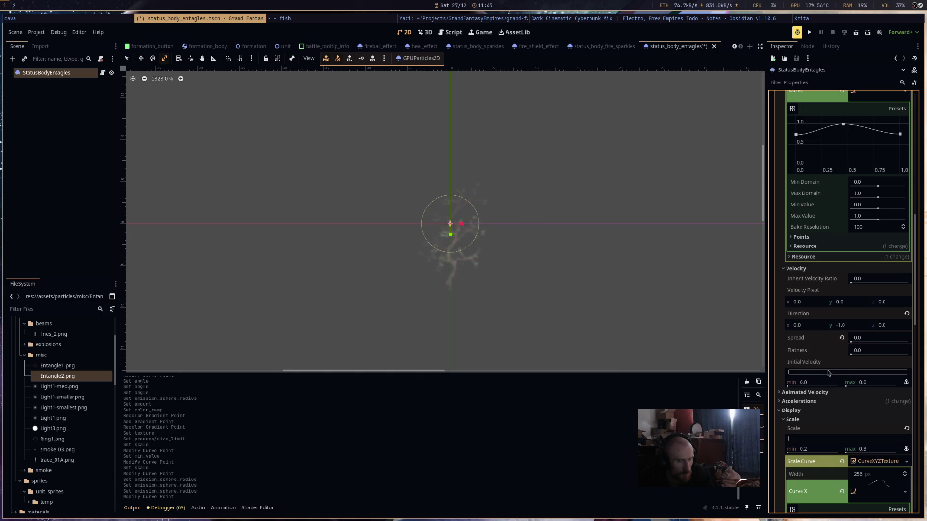
{"action": "left_click", "coordinate": [862, 383]}
- Set initial velocity min and max to 5.0 and save the status_body_entagles scene
{"action": "type", "text": "10"}
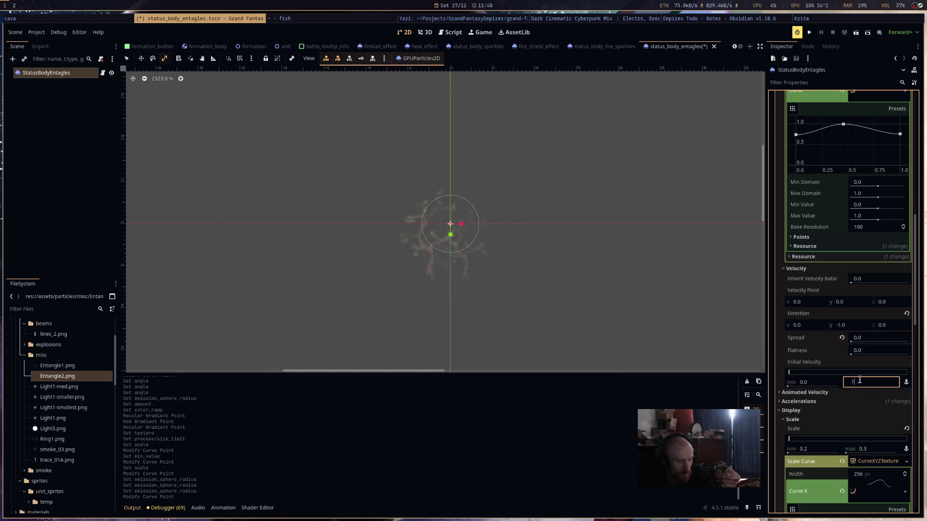
{"action": "key", "text": "Return"}
{"action": "left_click", "coordinate": [817, 384]}
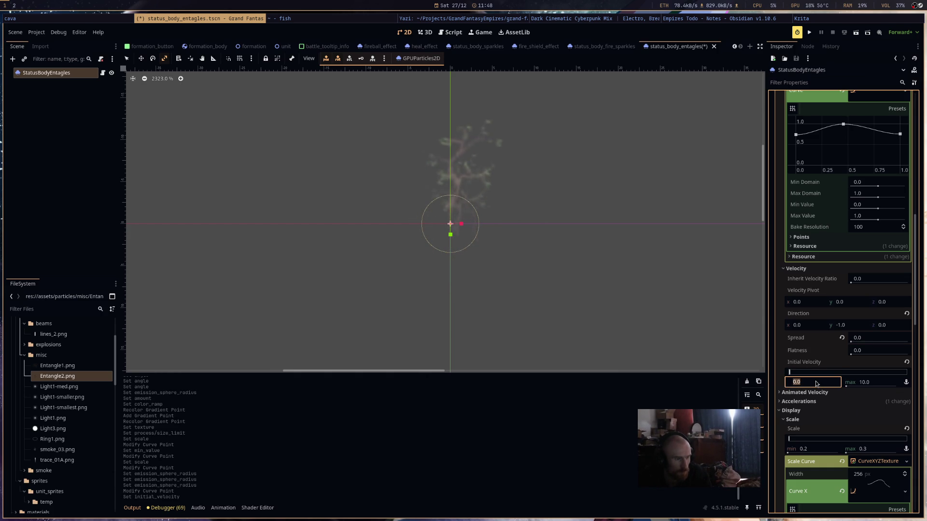
{"action": "left_click", "coordinate": [873, 381]}
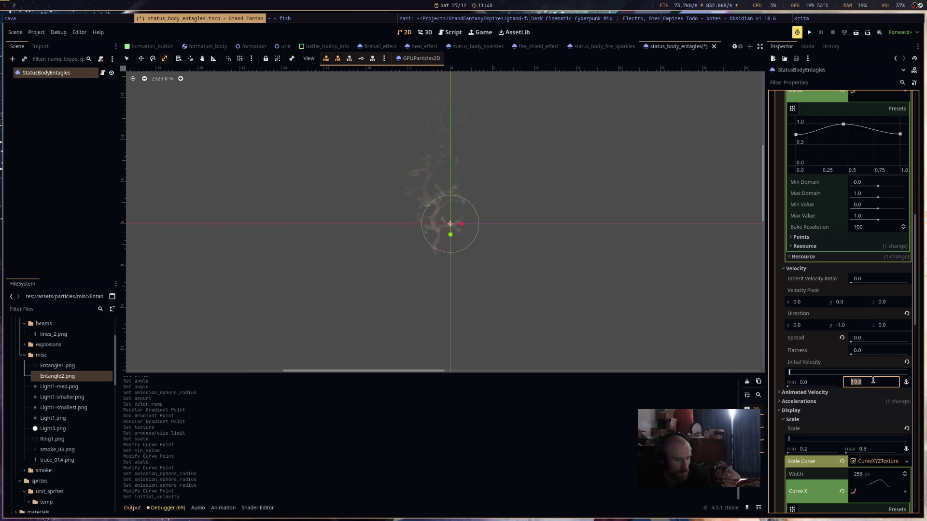
{"action": "type", "text": "5"}
{"action": "key", "text": "Return"}
{"action": "left_click", "coordinate": [817, 381]}
{"action": "type", "text": "5"}
{"action": "left_click", "coordinate": [667, 325]}
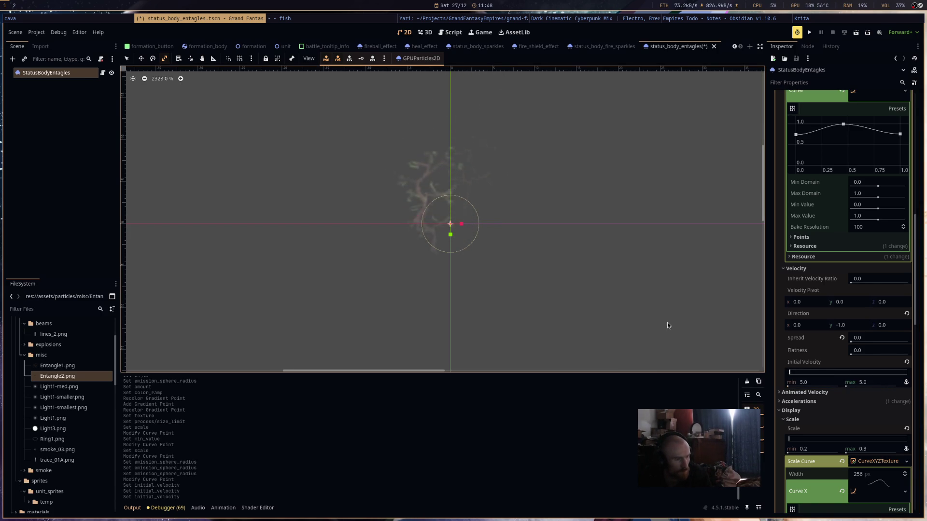
{"action": "key", "text": "ctrl+s"}
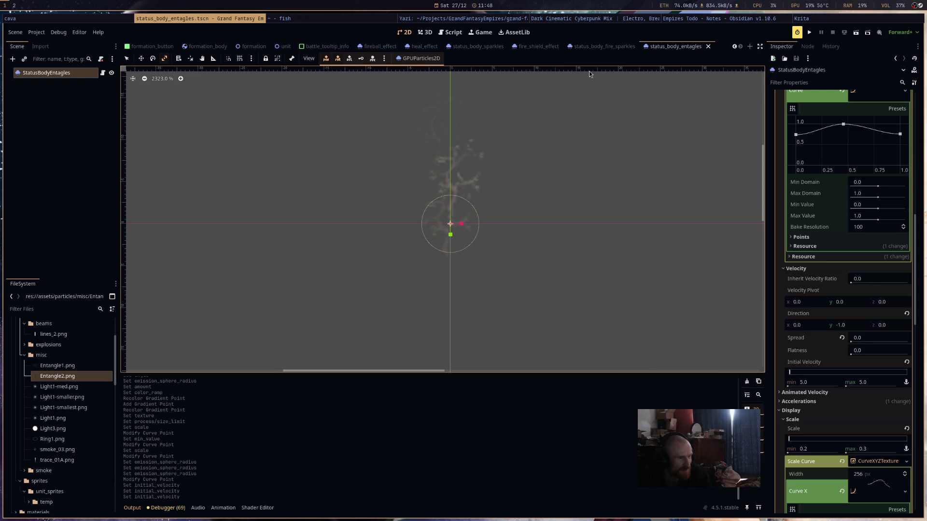
{"action": "scroll", "coordinate": [575, 303], "scroll_direction": "down", "scroll_amount": 5}
{"action": "scroll", "coordinate": [585, 299], "scroll_direction": "up", "scroll_amount": 4}
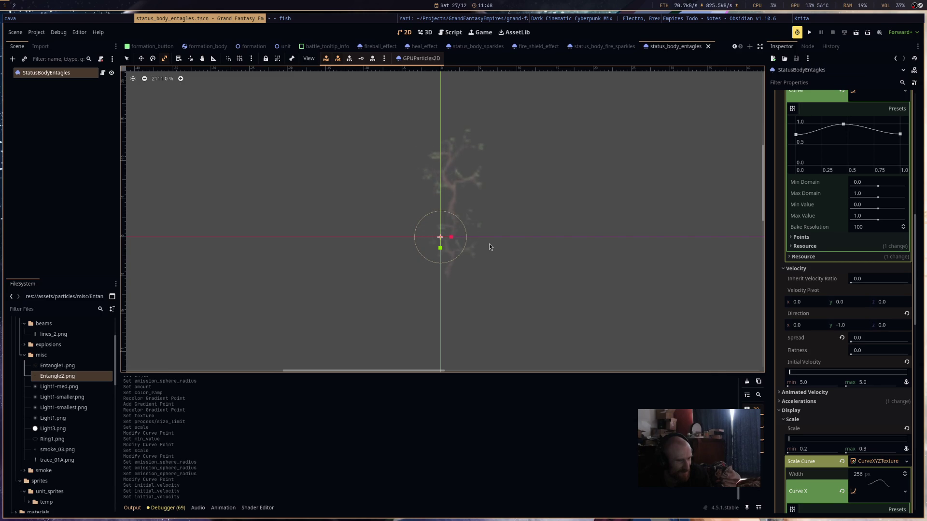
{"action": "scroll", "coordinate": [824, 408], "scroll_direction": "down", "scroll_amount": 15}
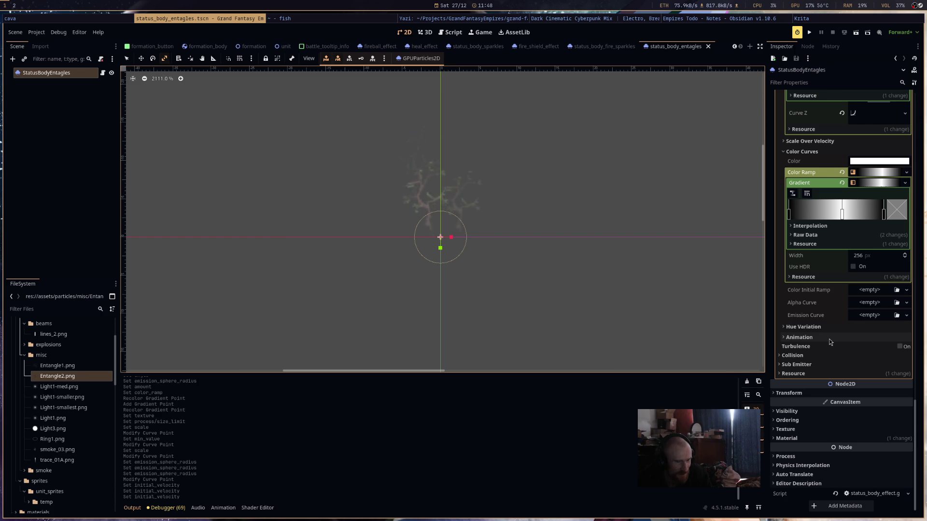
- Set the particles' Z Index to -1, save, and show DataMisc.gd in the script editor
{"action": "scroll", "coordinate": [508, 297], "scroll_direction": "up", "scroll_amount": 2}
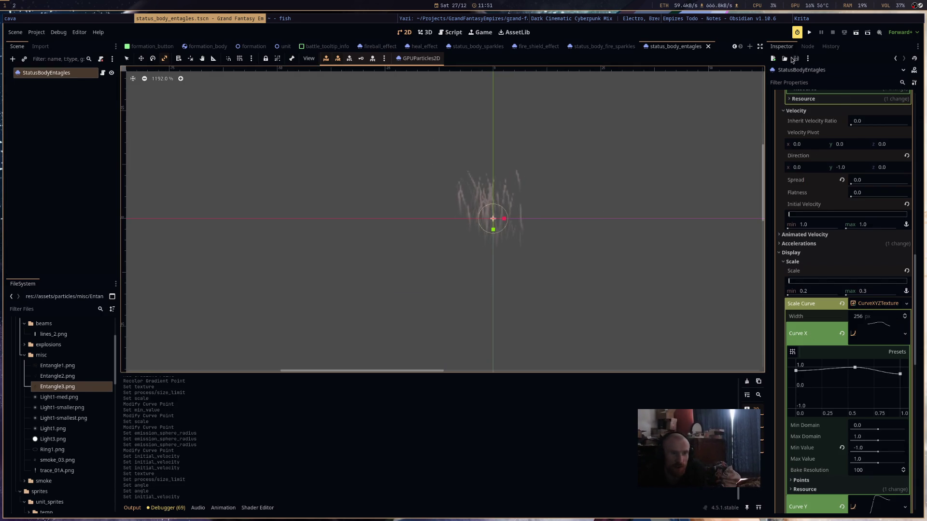
{"action": "scroll", "coordinate": [856, 395], "scroll_direction": "down", "scroll_amount": 8}
{"action": "scroll", "coordinate": [856, 395], "scroll_direction": "down", "scroll_amount": 5}
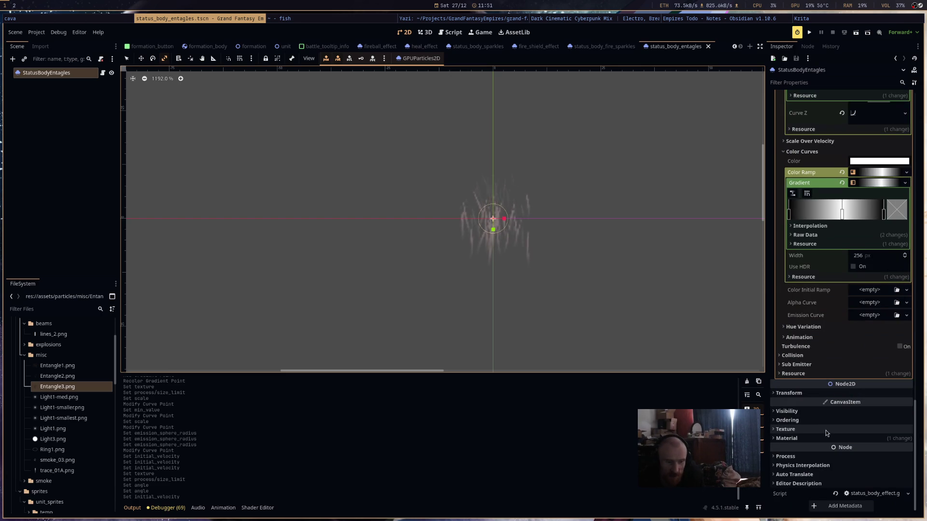
{"action": "left_click", "coordinate": [907, 433]}
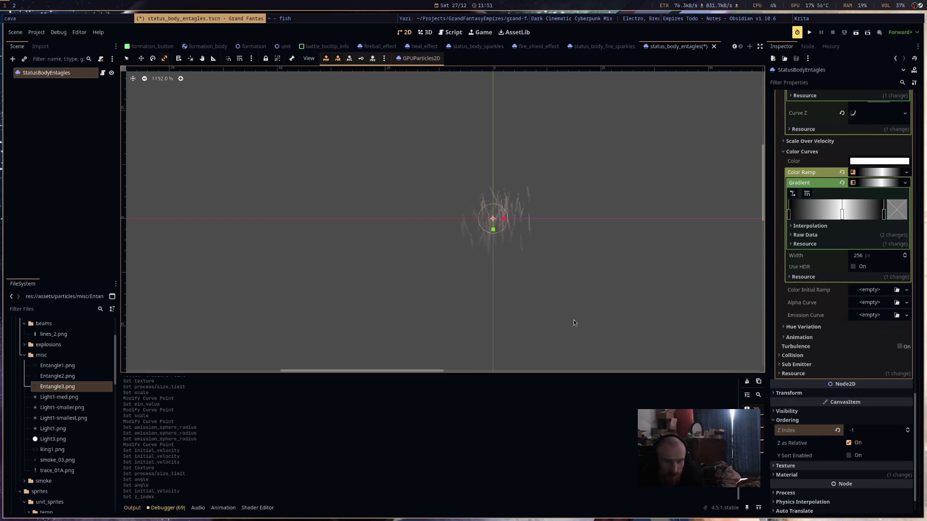
{"action": "key", "text": "ctrl+s"}
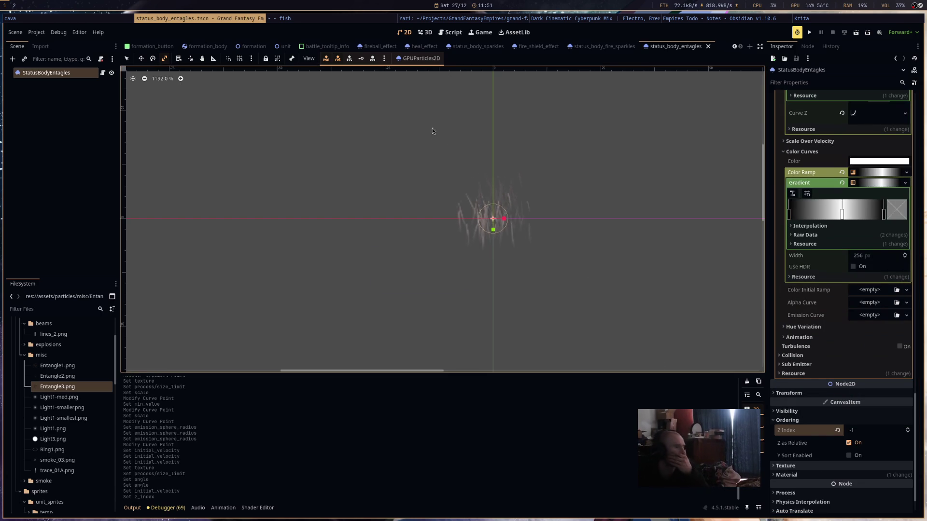
{"action": "left_click", "coordinate": [451, 32]}
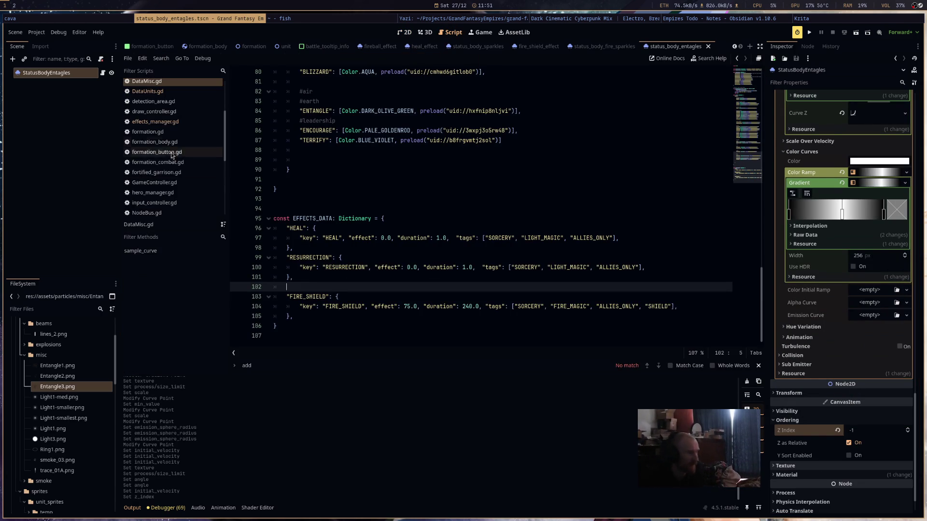
- Open DataMisc.gd and duplicate the FIRE_SHIELD effect entry below itself
{"action": "left_click", "coordinate": [181, 121]}
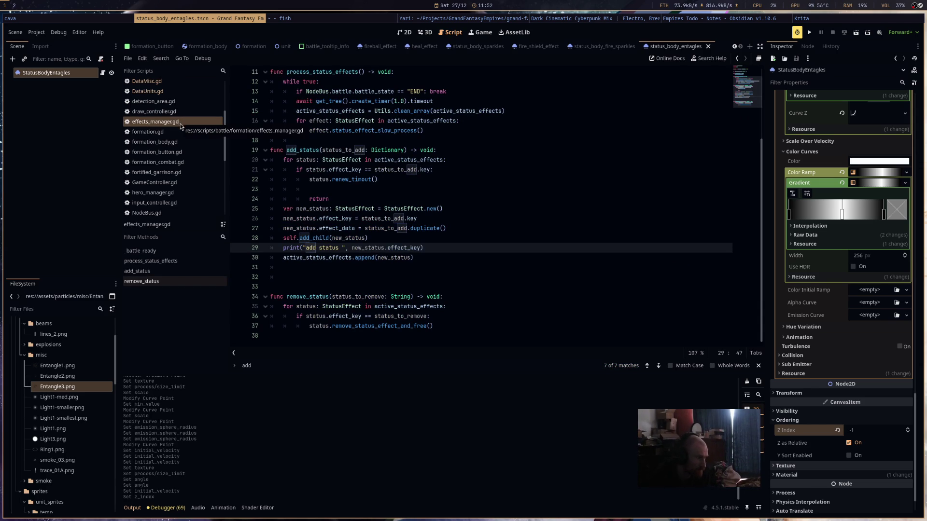
{"action": "scroll", "coordinate": [177, 181], "scroll_direction": "up", "scroll_amount": 3}
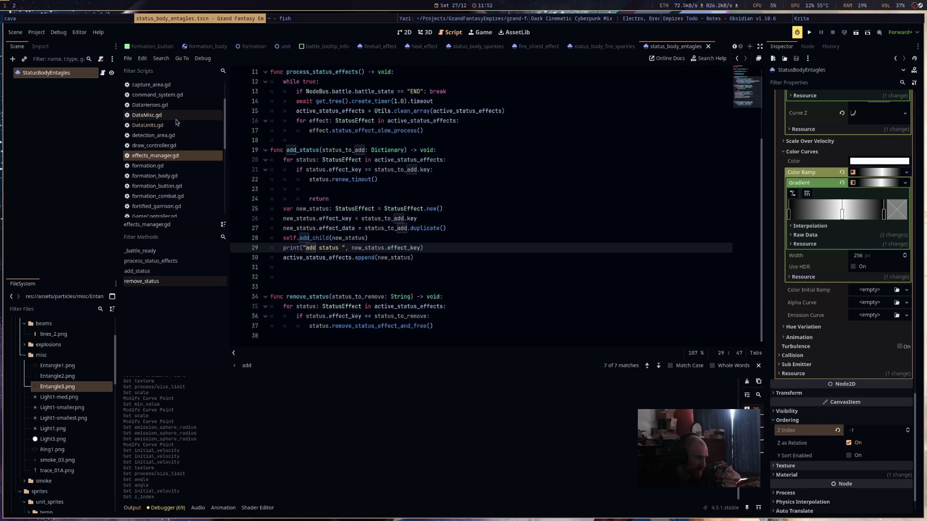
{"action": "left_click", "coordinate": [147, 115]}
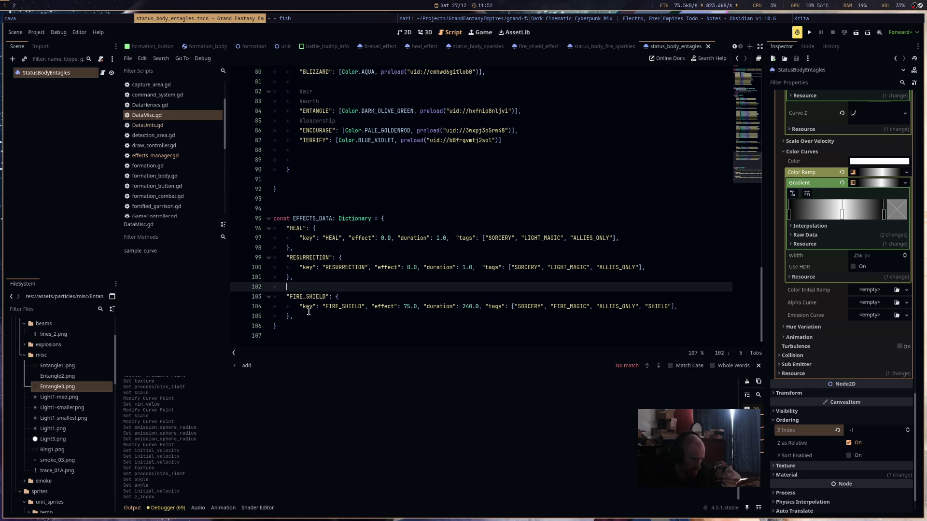
{"action": "key", "text": "shift+Down"}
{"action": "key", "text": "shift+Down"}
{"action": "key", "text": "shift+Down"}
{"action": "key", "text": "ctrl+shift+d"}
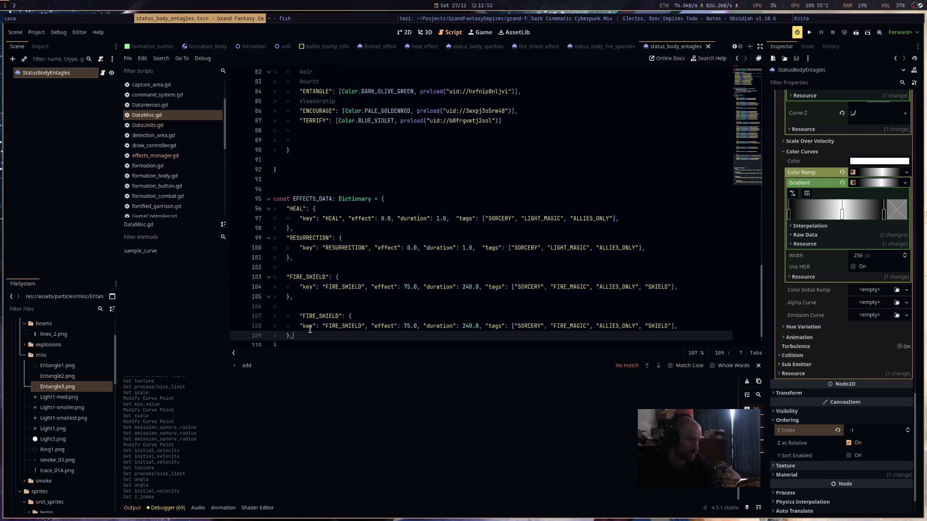
{"action": "key", "text": "Up"}
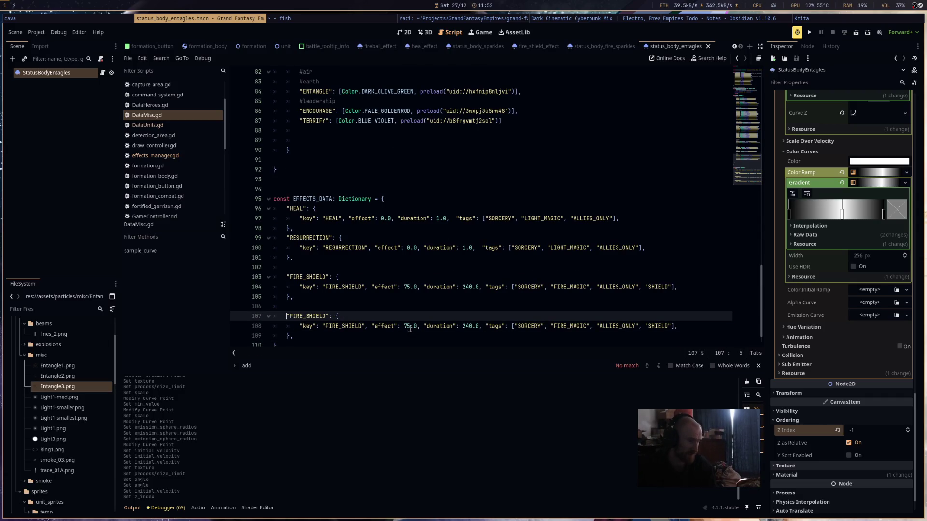
- Give the copied entry effect 0.0, duration 30, and EARTH_MAGIC replacing FIRE_MAGIC, ALLIES_ONLY and SHIELD tags
{"action": "double_click", "coordinate": [406, 327]}
{"action": "key", "text": "BackSpace"}
{"action": "key", "text": "ctrl+z"}
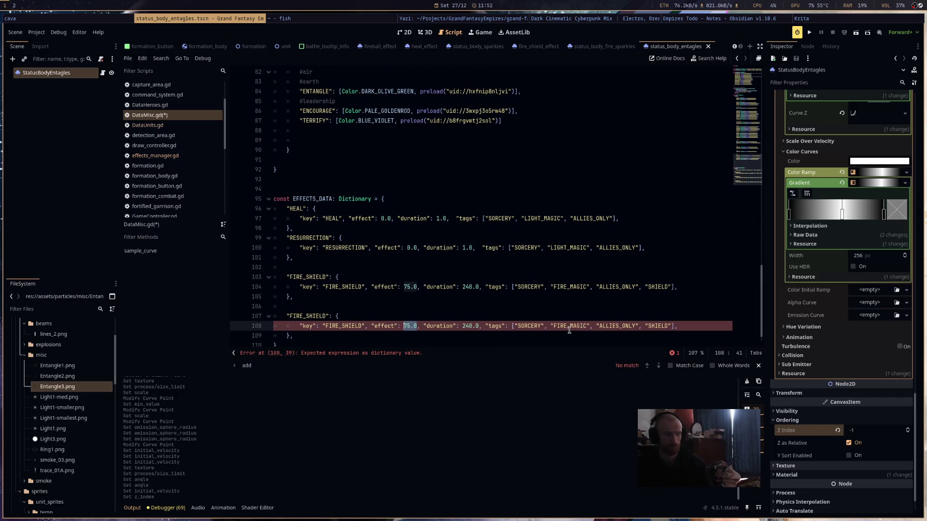
{"action": "type", "text": "0.0"}
{"action": "double_click", "coordinate": [466, 326]}
{"action": "type", "text": "30"}
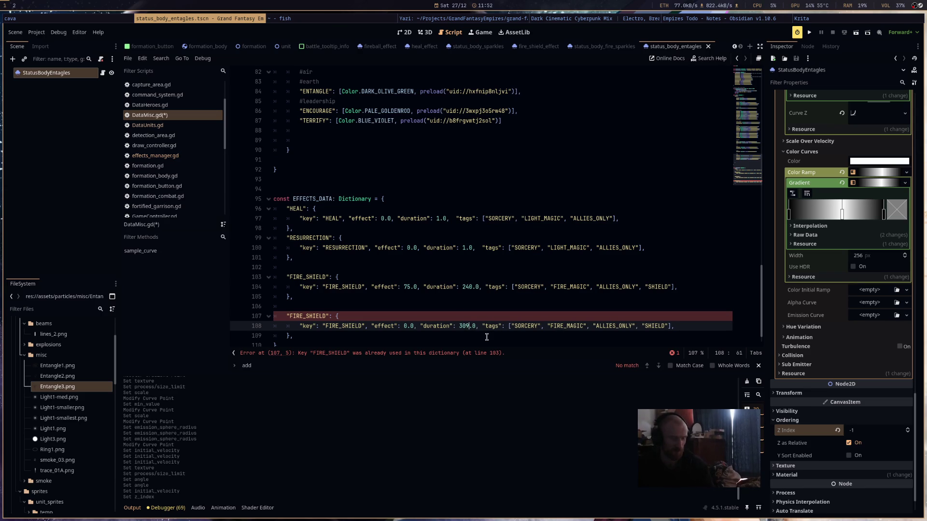
{"action": "double_click", "coordinate": [554, 327]}
{"action": "type", "text": "EARTH_MAGIC"}
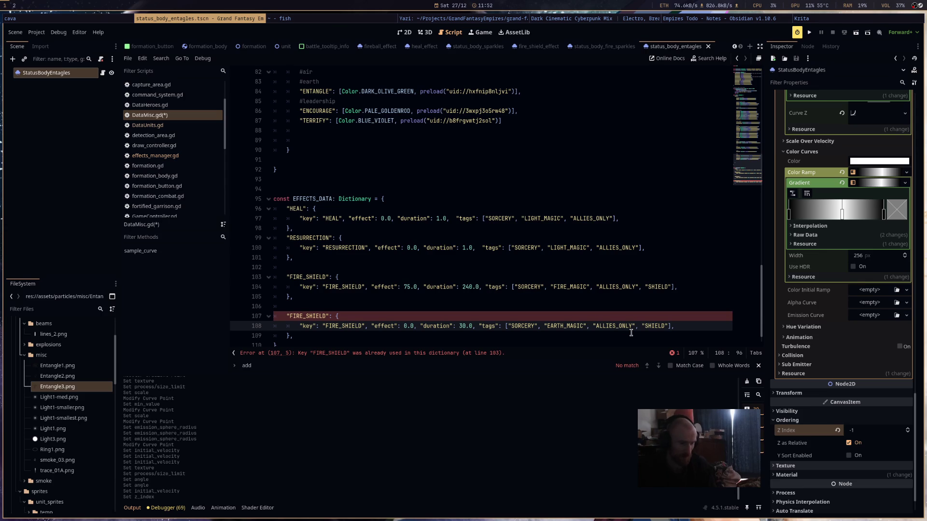
{"action": "left_click_drag", "start_coordinate": [670, 327], "coordinate": [598, 326]}
{"action": "key", "text": "BackSpace"}
{"action": "key", "text": "BackSpace"}
{"action": "key", "text": "BackSpace"}
{"action": "key", "text": "ctrl+s"}
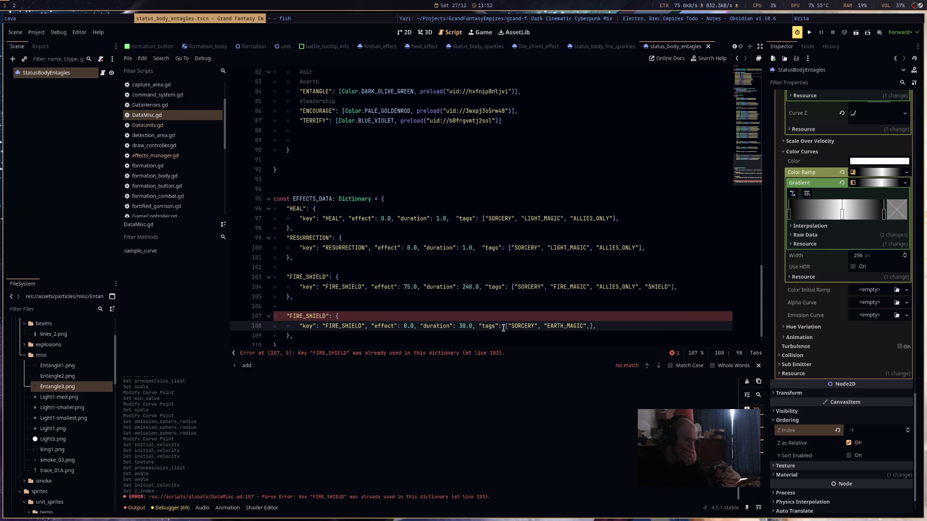
- Rename the duplicated entry and its key value to ENTANGLE, then save DataMisc.gd
{"action": "double_click", "coordinate": [309, 317]}
{"action": "type", "text": "ENTANGLE"}
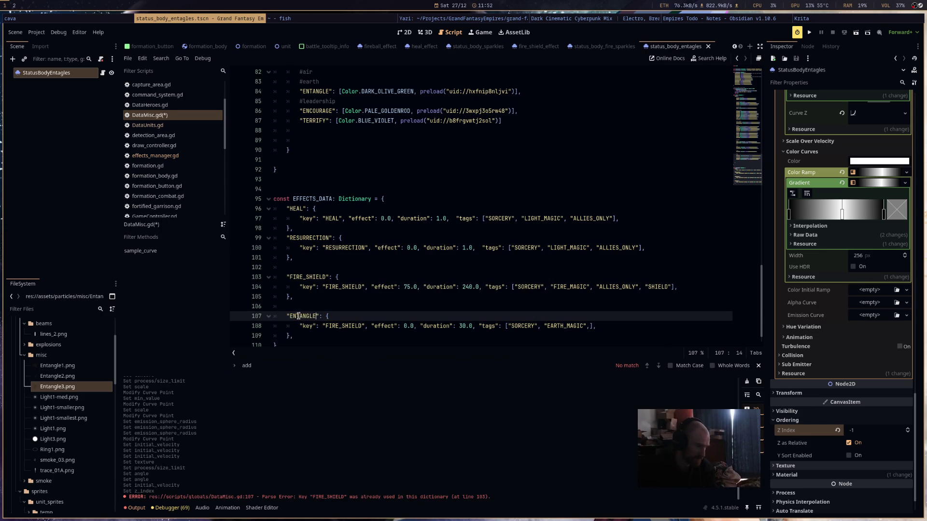
{"action": "double_click", "coordinate": [298, 316]}
{"action": "key", "text": "ctrl+c"}
{"action": "double_click", "coordinate": [338, 327]}
{"action": "key", "text": "ctrl+v"}
{"action": "key", "text": "ctrl+s"}
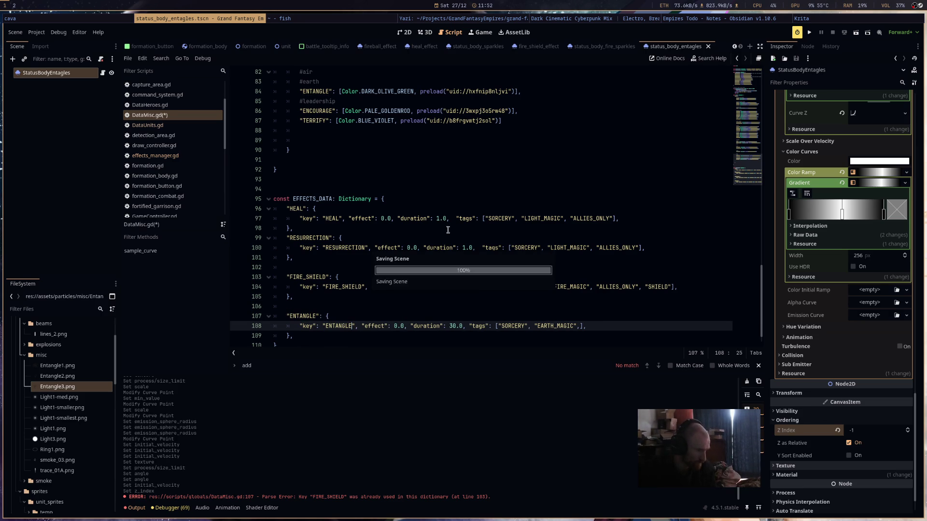
{"action": "left_click", "coordinate": [188, 130]}
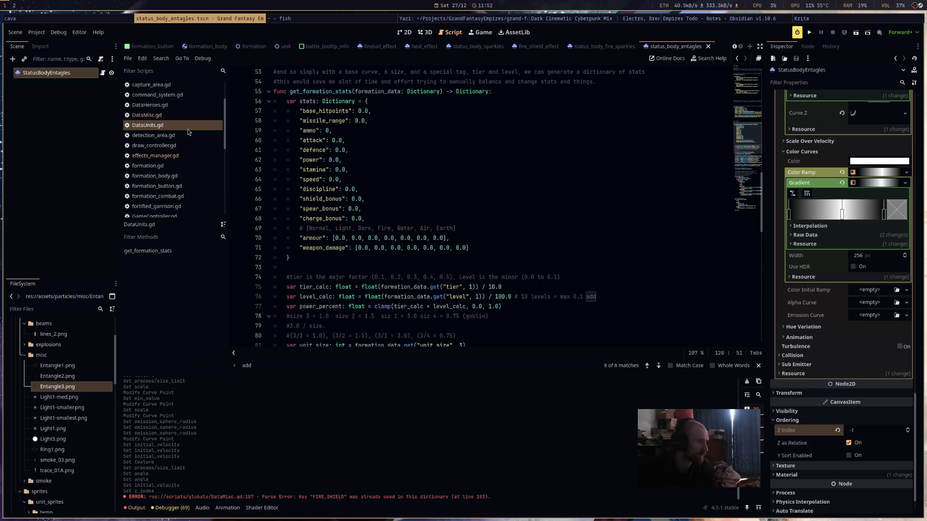
- Open status_effect.gd and select the FIRE_SHIELD case block in modify_effect_stats
{"action": "left_click", "coordinate": [185, 155]}
{"action": "scroll", "coordinate": [424, 215], "scroll_direction": "up", "scroll_amount": 3}
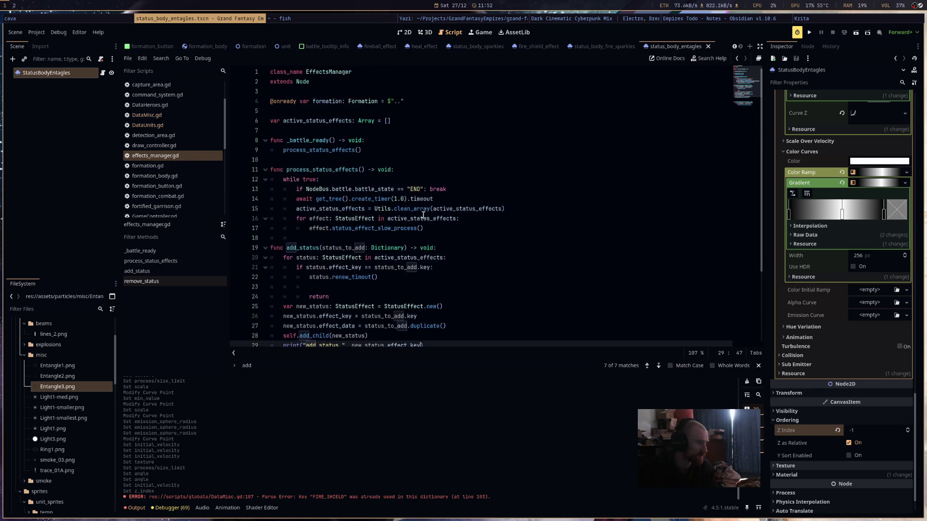
{"action": "scroll", "coordinate": [423, 216], "scroll_direction": "down", "scroll_amount": 3}
{"action": "scroll", "coordinate": [181, 189], "scroll_direction": "down", "scroll_amount": 3}
{"action": "scroll", "coordinate": [181, 189], "scroll_direction": "down", "scroll_amount": 2}
{"action": "left_click", "coordinate": [156, 169]}
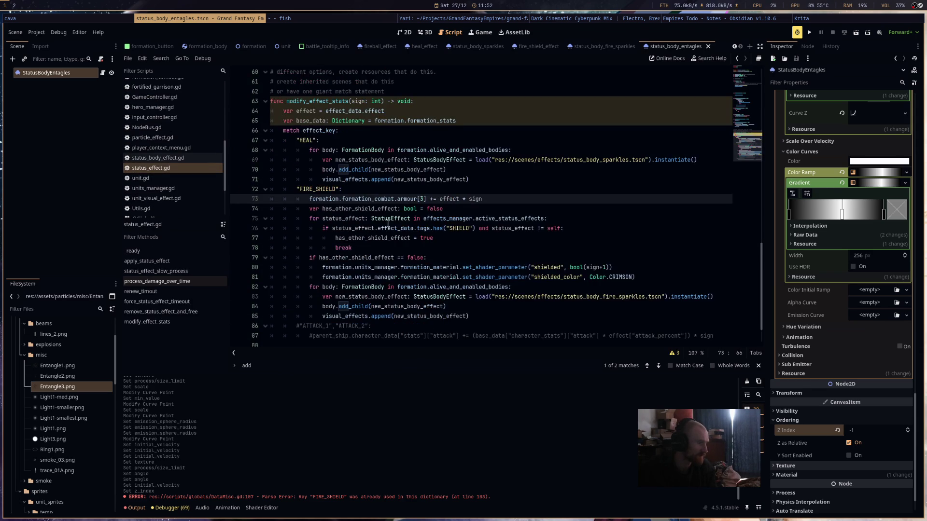
{"action": "scroll", "coordinate": [450, 244], "scroll_direction": "down", "scroll_amount": 1}
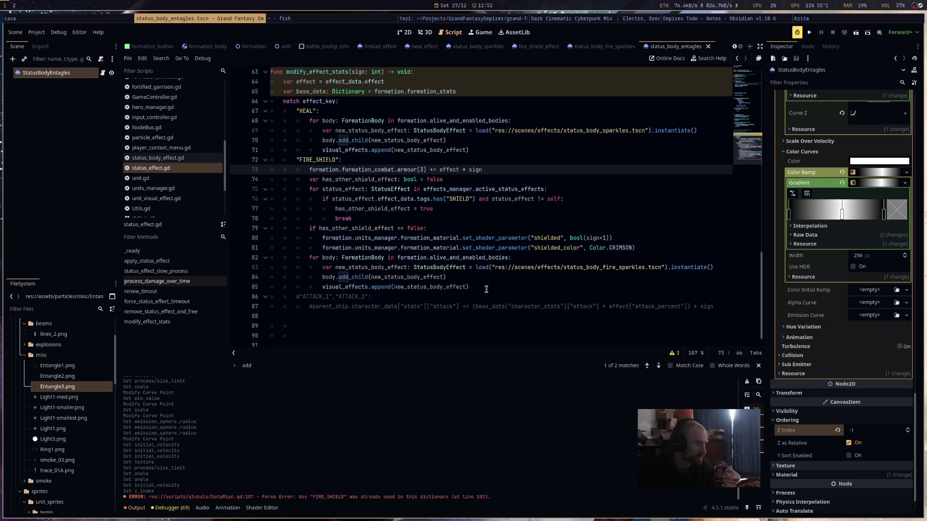
{"action": "scroll", "coordinate": [486, 289], "scroll_direction": "up", "scroll_amount": 2}
{"action": "scroll", "coordinate": [486, 289], "scroll_direction": "down", "scroll_amount": 2}
{"action": "left_click_drag", "start_coordinate": [489, 288], "coordinate": [213, 160]}
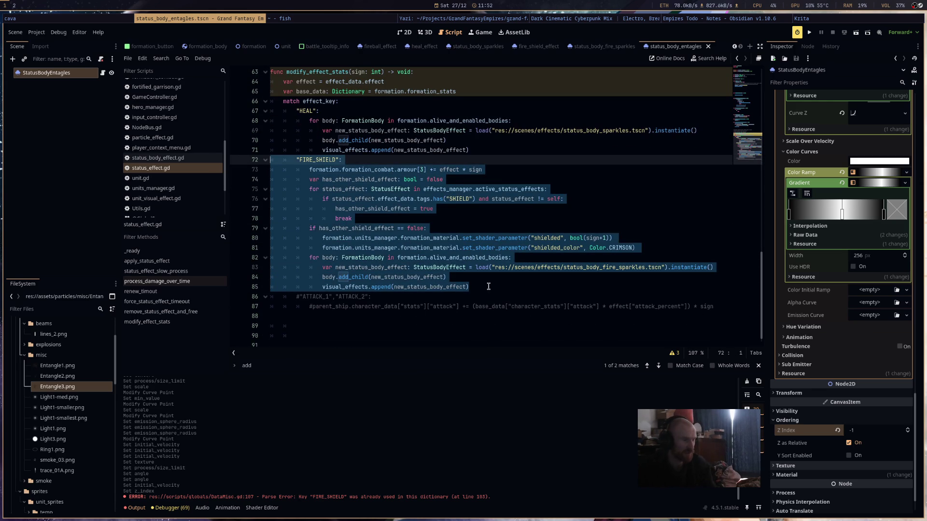
- Paste a copy of the FIRE_SHIELD case block on new lines below it
{"action": "left_click", "coordinate": [636, 293]}
{"action": "key", "text": "Return"}
{"action": "key", "text": "Return"}
{"action": "key", "text": "Return"}
{"action": "left_click", "coordinate": [230, 302]}
{"action": "key", "text": "ctrl+v"}
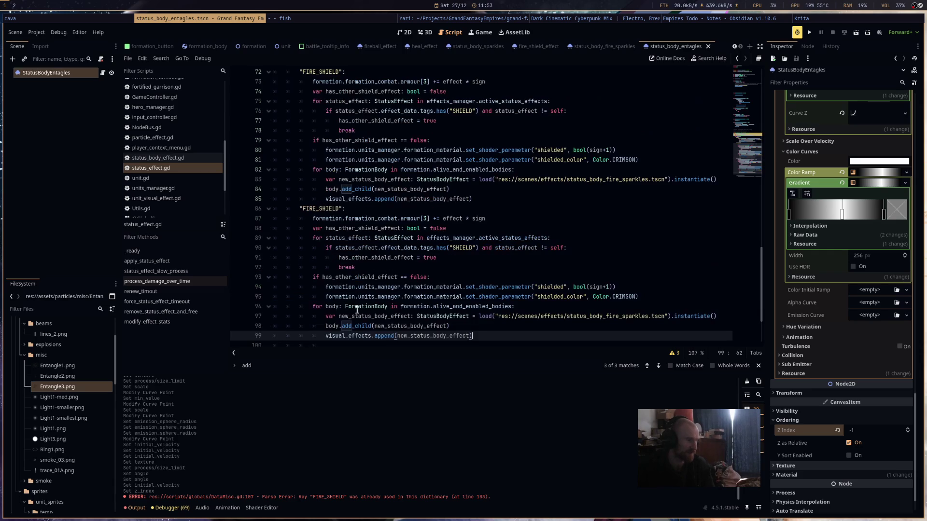
{"action": "scroll", "coordinate": [363, 296], "scroll_direction": "up", "scroll_amount": 4}
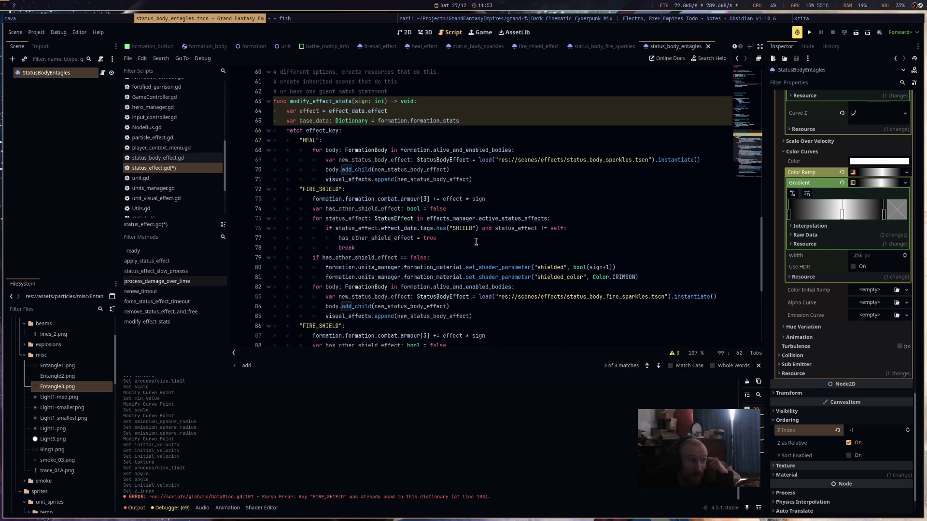
{"action": "left_click_drag", "start_coordinate": [525, 284], "coordinate": [301, 289]}
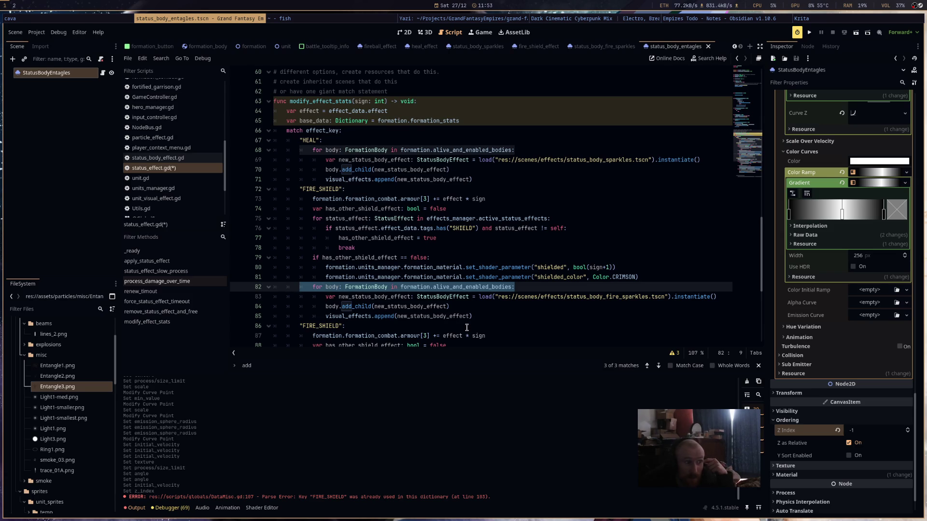
{"action": "scroll", "coordinate": [467, 329], "scroll_direction": "down", "scroll_amount": 4}
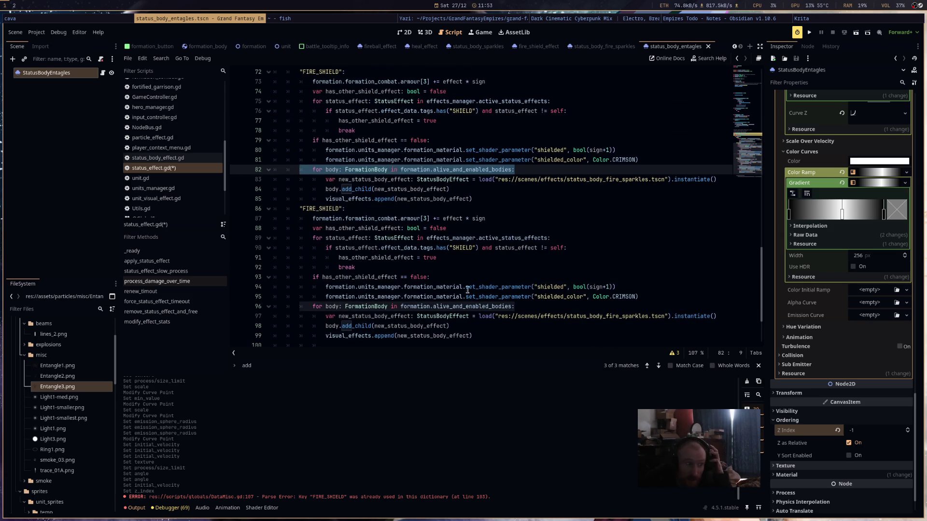
{"action": "scroll", "coordinate": [451, 257], "scroll_direction": "down", "scroll_amount": 3}
{"action": "scroll", "coordinate": [489, 265], "scroll_direction": "up", "scroll_amount": 3}
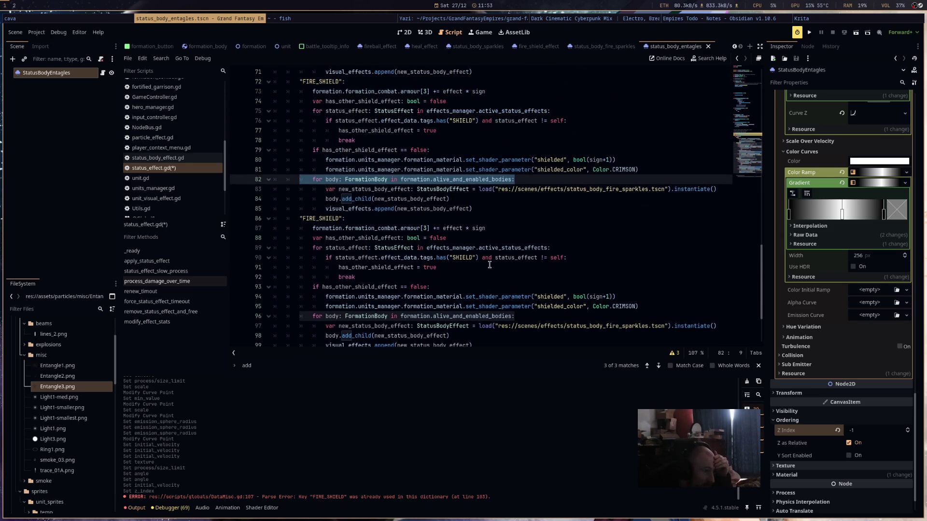
- Rename the pasted case label from FIRE_SHIELD to ENTANGLE
{"action": "double_click", "coordinate": [323, 227]}
{"action": "double_click", "coordinate": [333, 218]}
{"action": "type", "text": "ENTANGLE"}
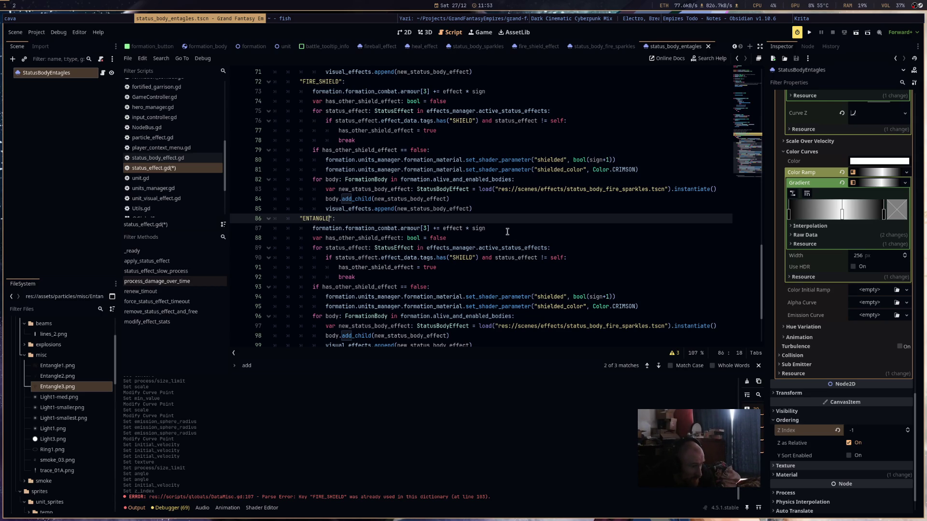
{"action": "left_click_drag", "start_coordinate": [505, 232], "coordinate": [344, 231]}
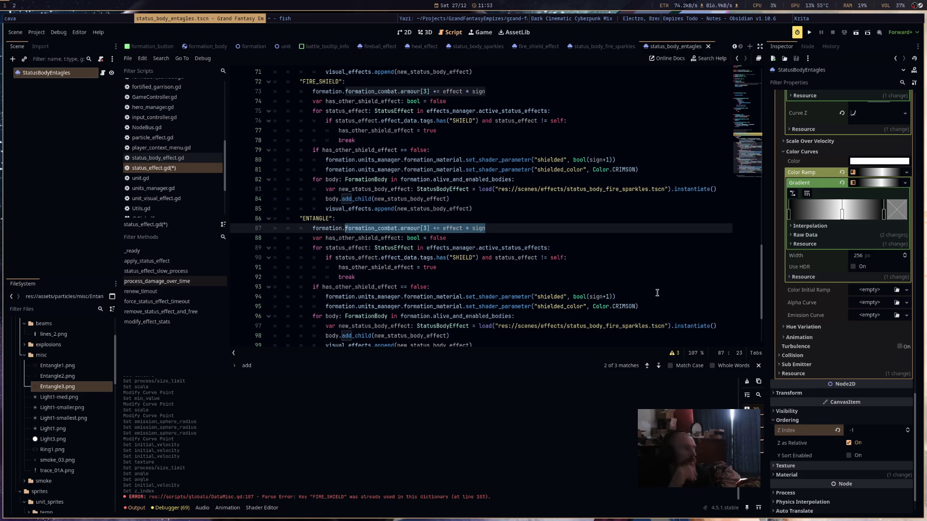
- Review DataMisc.gd and the new ENTANGLE case in status_effect.gd
{"action": "scroll", "coordinate": [159, 171], "scroll_direction": "up", "scroll_amount": 4}
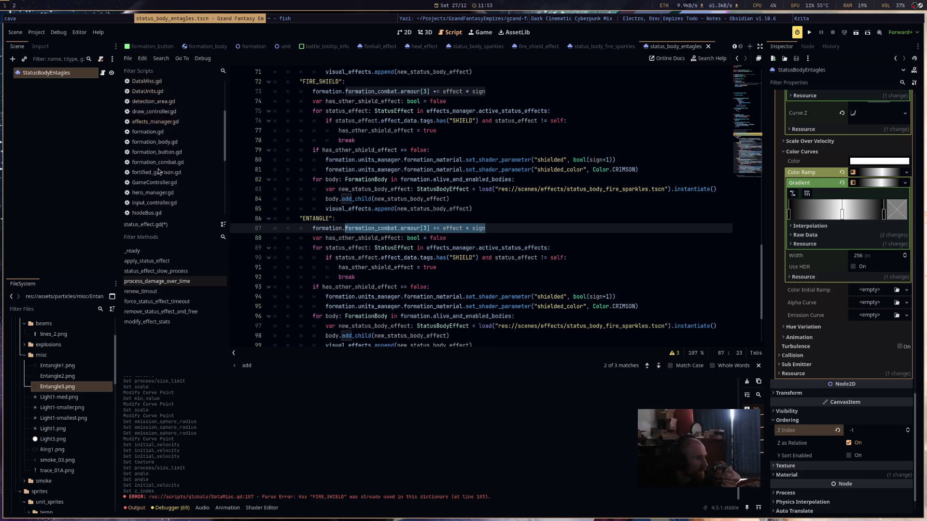
{"action": "scroll", "coordinate": [159, 171], "scroll_direction": "up", "scroll_amount": 1}
{"action": "left_click", "coordinate": [172, 140]}
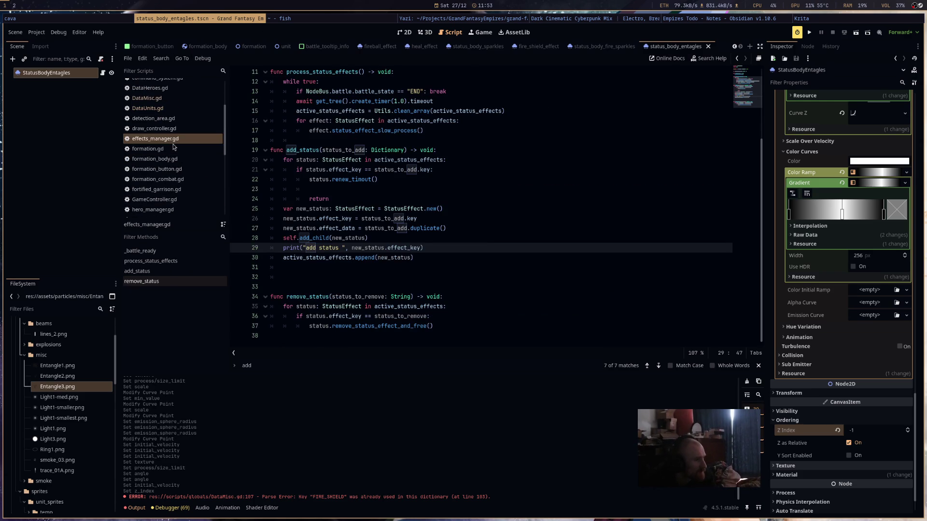
{"action": "scroll", "coordinate": [572, 193], "scroll_direction": "up", "scroll_amount": 3}
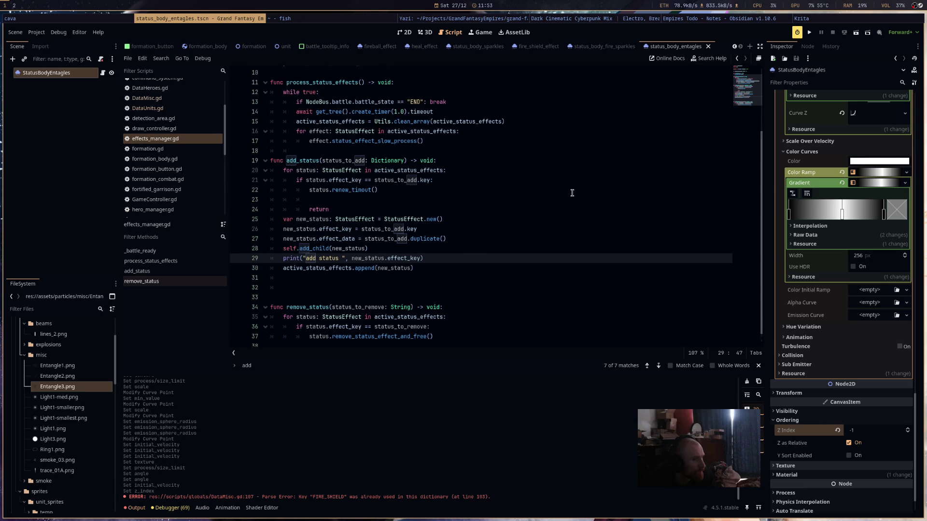
{"action": "left_click", "coordinate": [175, 102]}
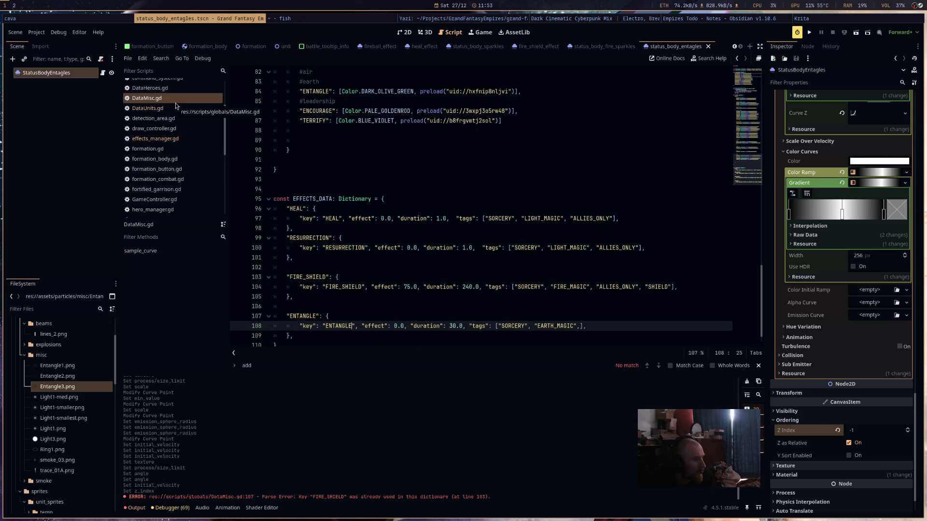
{"action": "scroll", "coordinate": [574, 214], "scroll_direction": "up", "scroll_amount": 10}
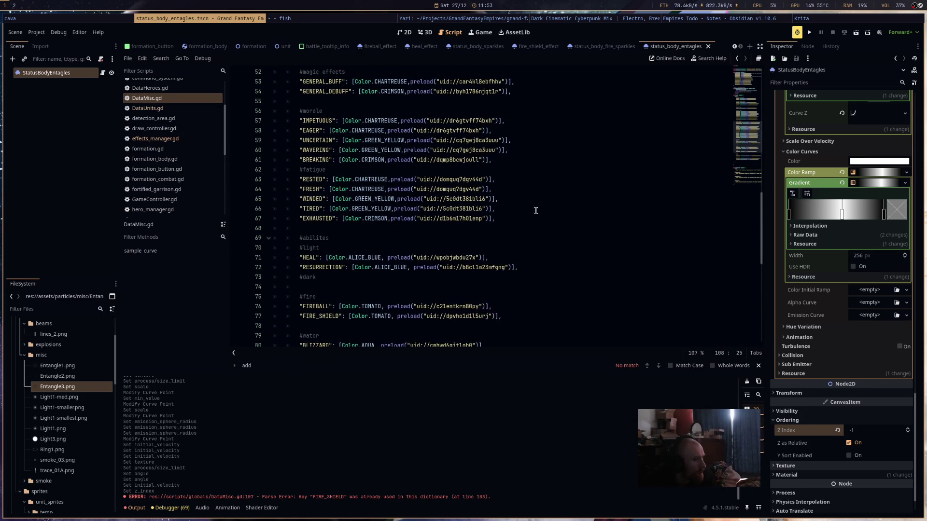
{"action": "scroll", "coordinate": [206, 163], "scroll_direction": "up", "scroll_amount": 1}
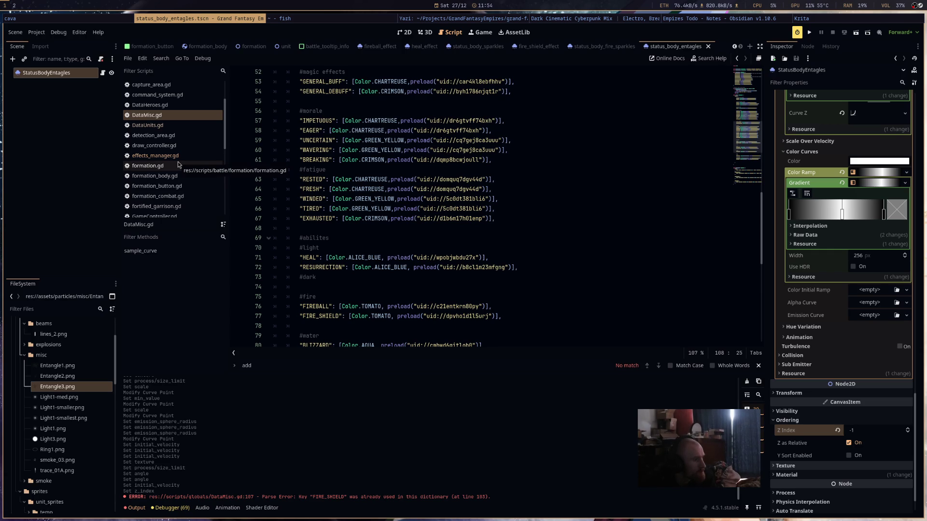
{"action": "scroll", "coordinate": [178, 163], "scroll_direction": "down", "scroll_amount": 5}
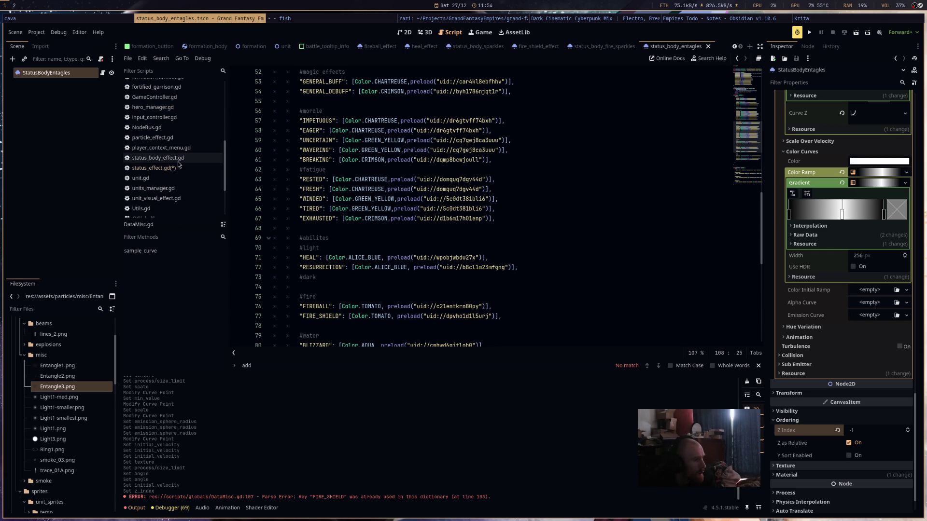
{"action": "left_click", "coordinate": [179, 165]}
{"action": "scroll", "coordinate": [188, 186], "scroll_direction": "down", "scroll_amount": 3}
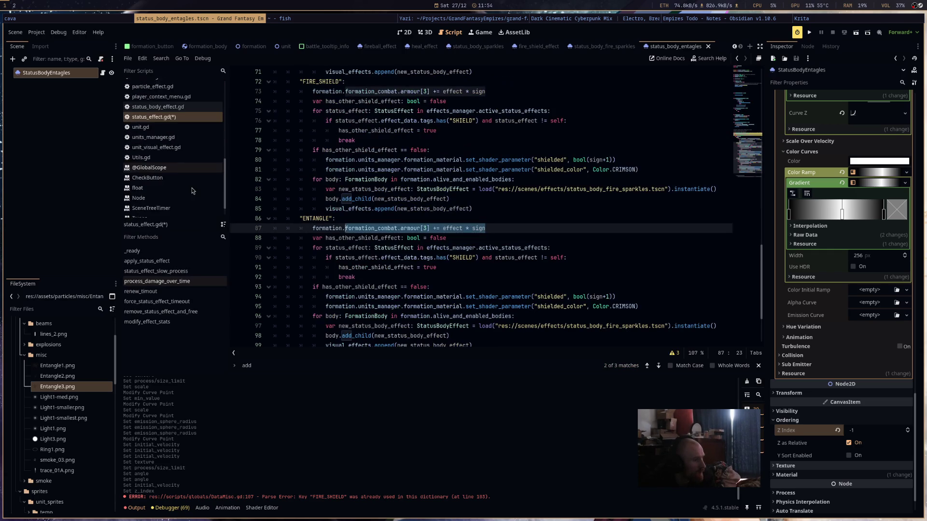
{"action": "scroll", "coordinate": [188, 186], "scroll_direction": "up", "scroll_amount": 8}
- In formation_body.gd, type 'var movement_mod: float = 1.0' on the empty line below base_force
{"action": "left_click", "coordinate": [160, 142]}
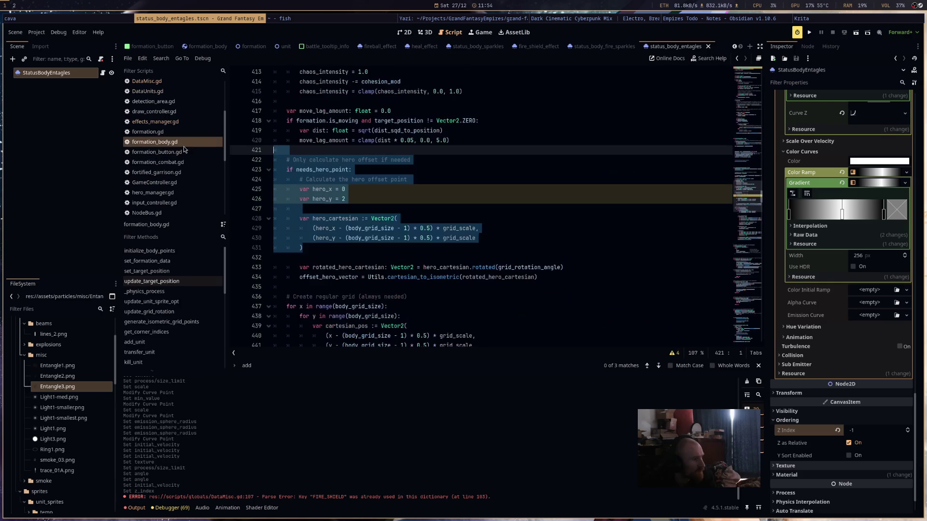
{"action": "scroll", "coordinate": [626, 247], "scroll_direction": "up", "scroll_amount": 10}
{"action": "left_click", "coordinate": [748, 88]}
{"action": "scroll", "coordinate": [748, 88], "scroll_direction": "up", "scroll_amount": 5}
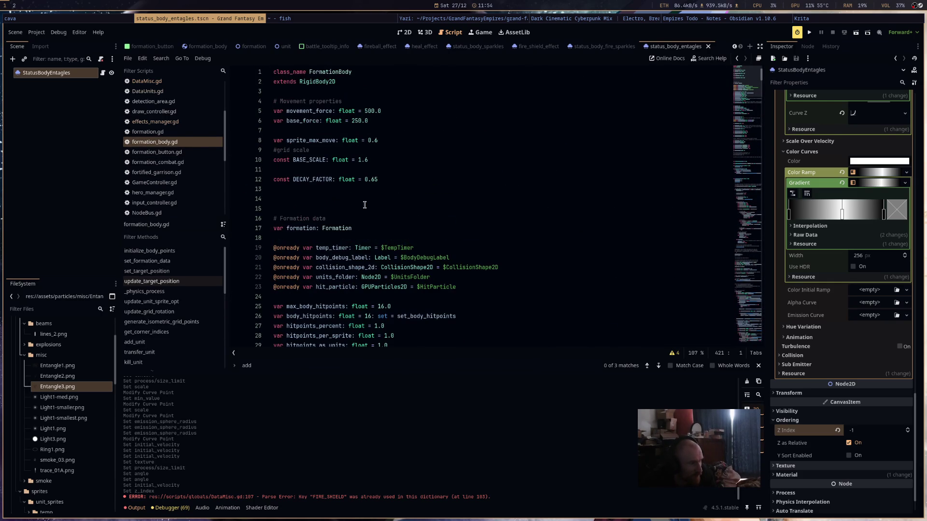
{"action": "double_click", "coordinate": [301, 121]}
{"action": "left_click", "coordinate": [299, 127]}
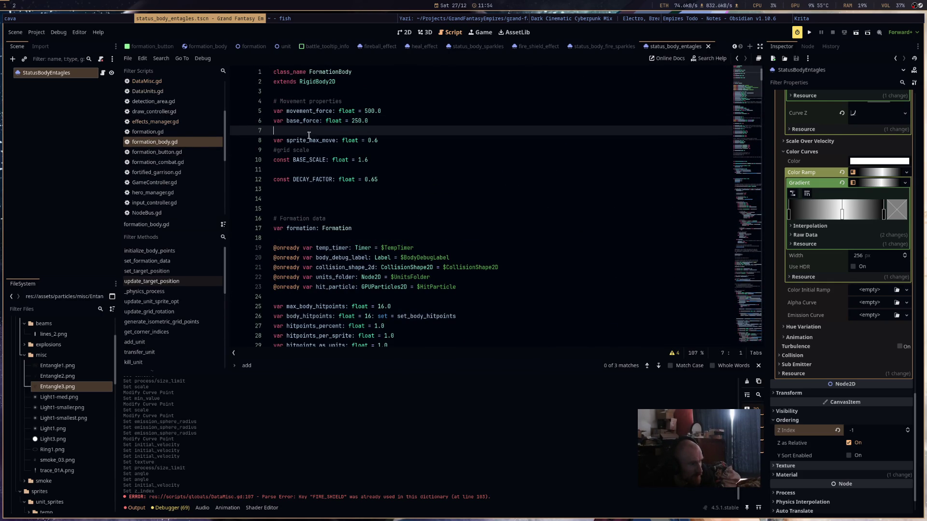
{"action": "type", "text": "var movement_mod: float = "}
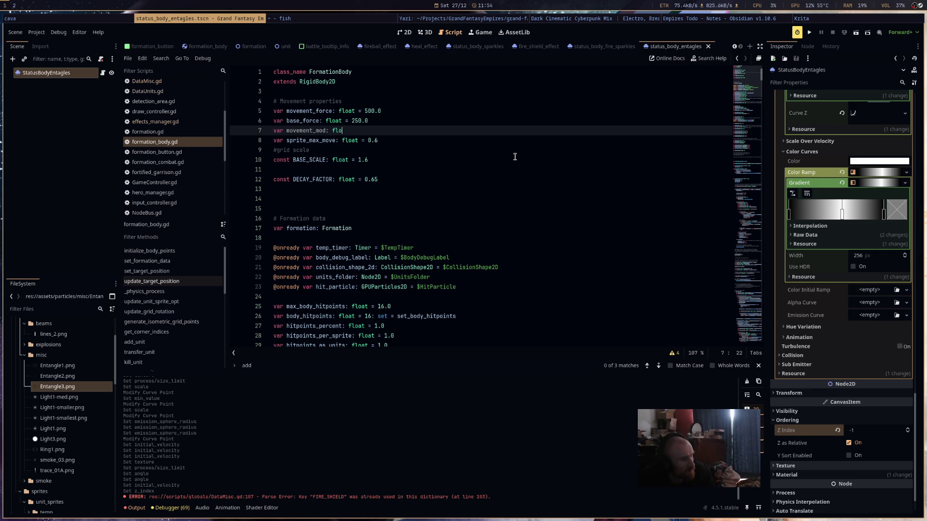
{"action": "type", "text": "1.0"}
- Change movement_force to (movement_force * movement_mod) on lines 302 and 304, then save formation_body.gd
{"action": "double_click", "coordinate": [307, 130]}
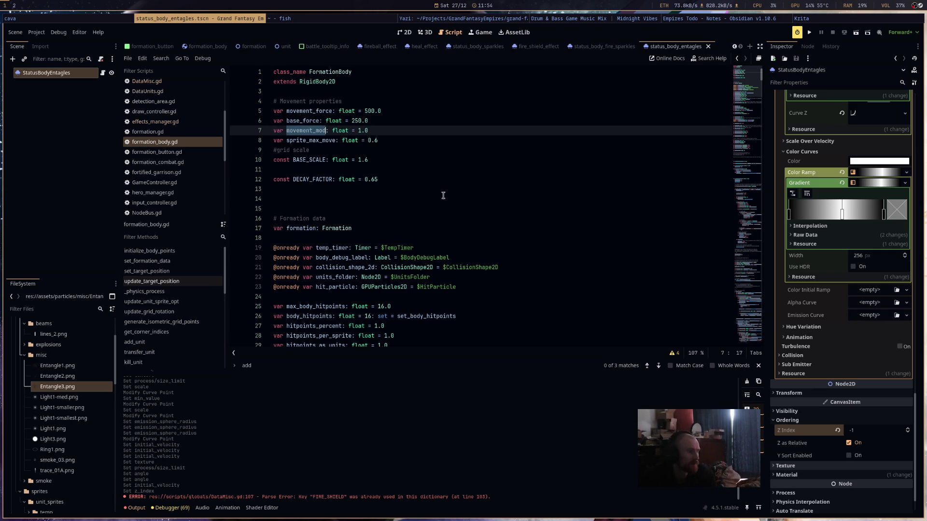
{"action": "scroll", "coordinate": [449, 212], "scroll_direction": "down", "scroll_amount": 5}
{"action": "scroll", "coordinate": [457, 231], "scroll_direction": "down", "scroll_amount": 20}
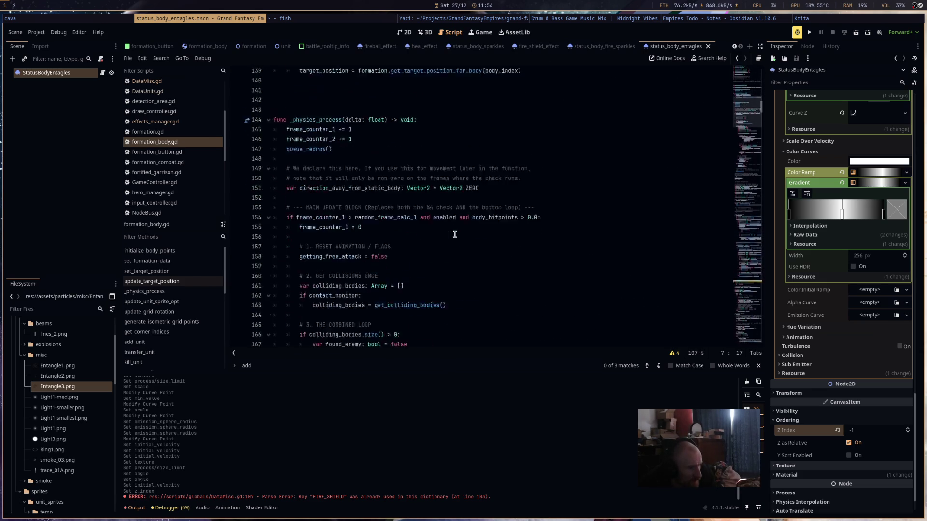
{"action": "scroll", "coordinate": [455, 234], "scroll_direction": "down", "scroll_amount": 20}
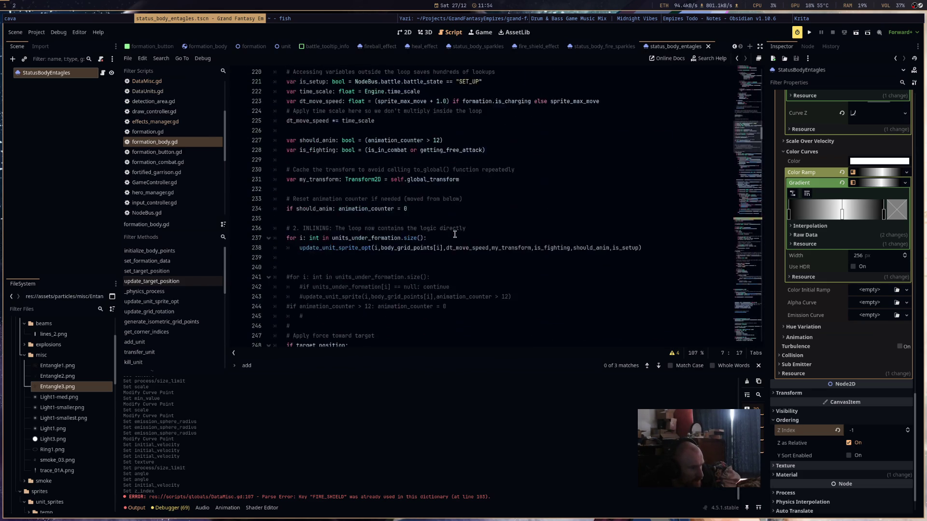
{"action": "scroll", "coordinate": [455, 234], "scroll_direction": "down", "scroll_amount": 19}
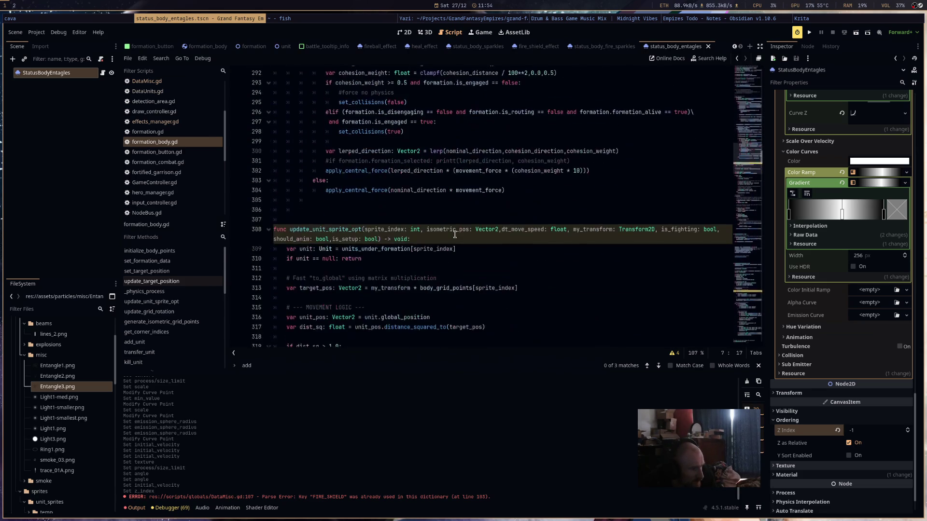
{"action": "scroll", "coordinate": [442, 236], "scroll_direction": "up", "scroll_amount": 2}
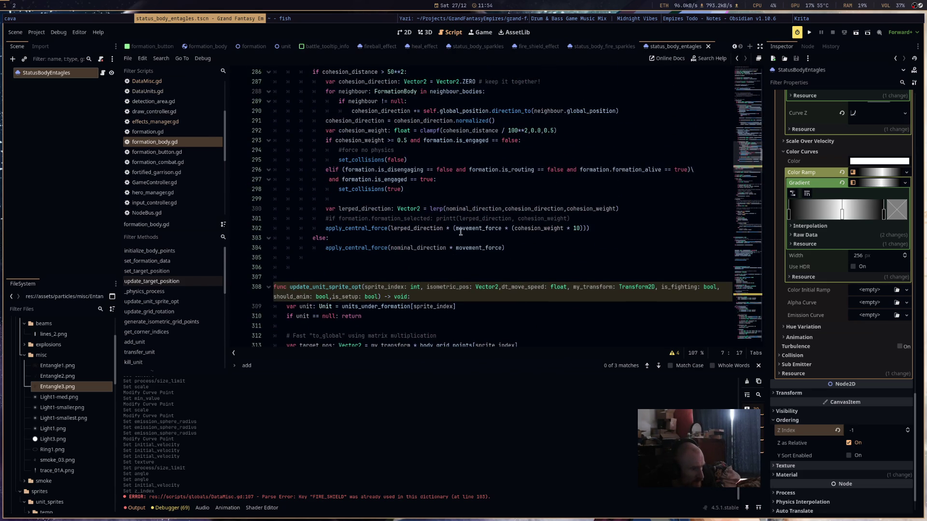
{"action": "double_click", "coordinate": [483, 229]}
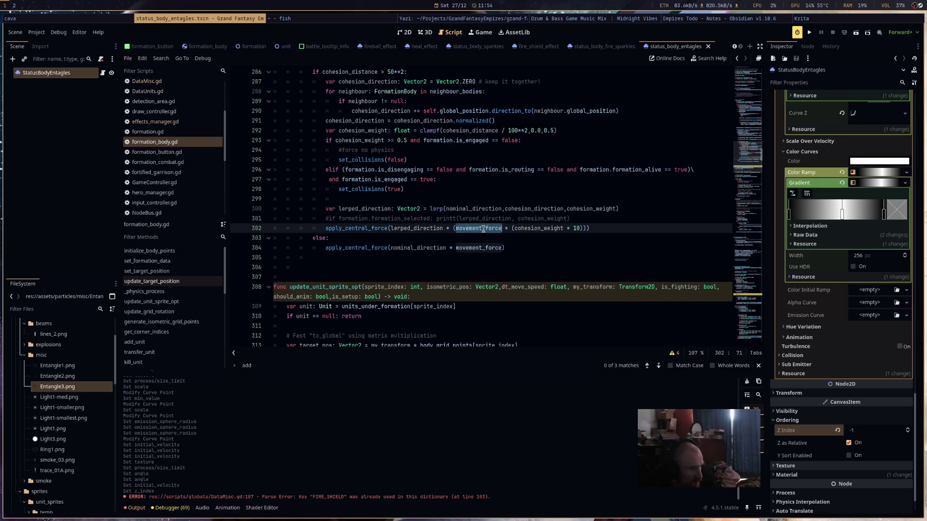
{"action": "key", "text": "ctrl+d"}
{"action": "type", "text": "(movement_force"}
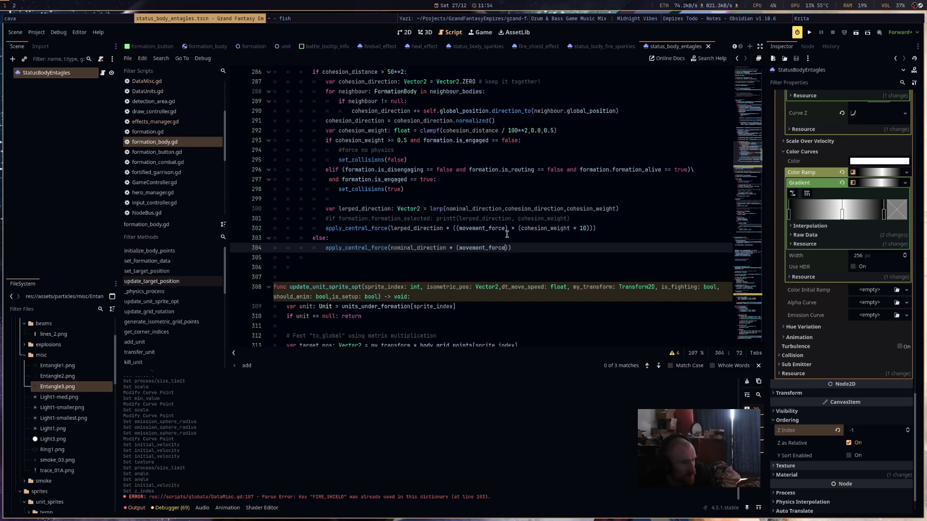
{"action": "type", "text": " * "}
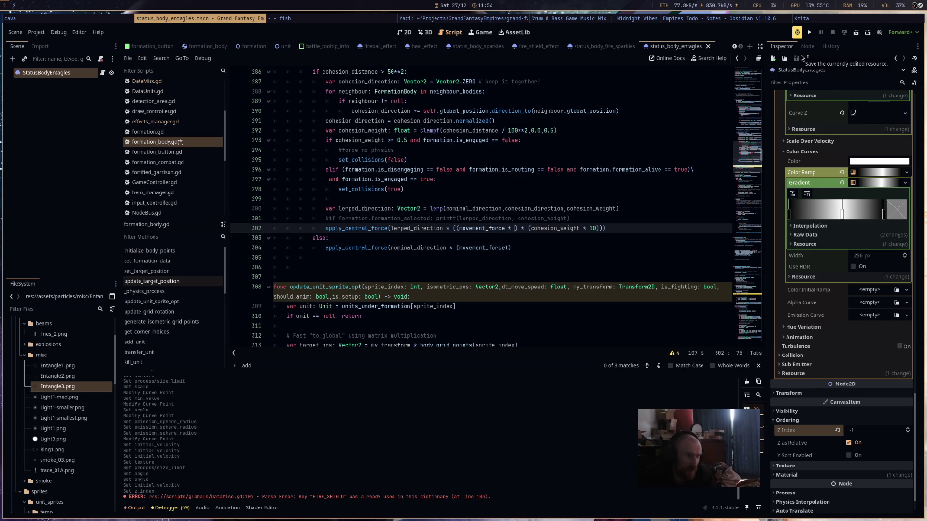
{"action": "type", "text": "movement_mod"}
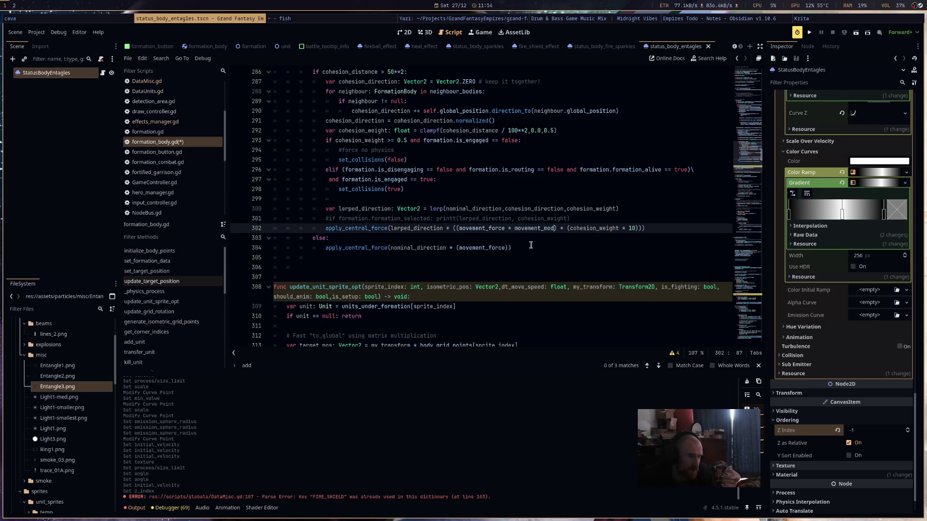
{"action": "left_click", "coordinate": [506, 248]}
{"action": "type", "text": "* movement_mod"}
{"action": "key", "text": "ctrl+s"}
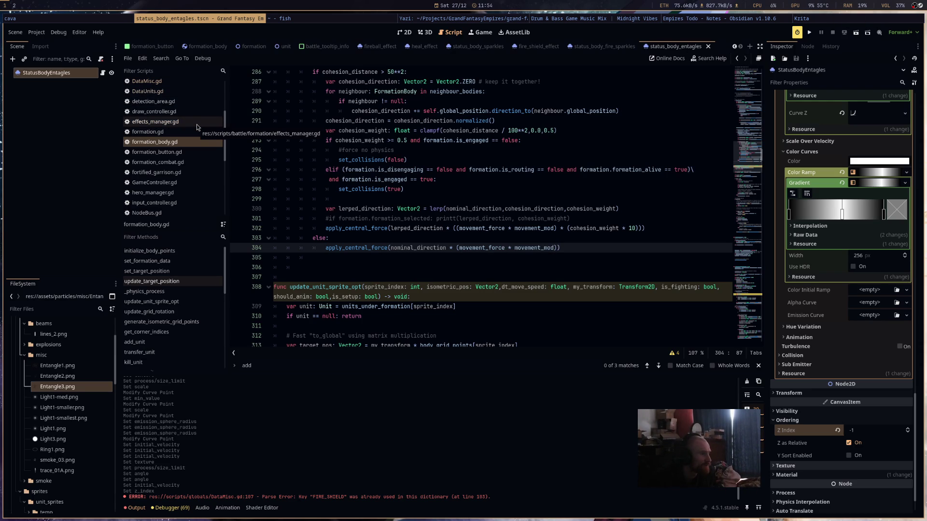
{"action": "left_click", "coordinate": [196, 123]}
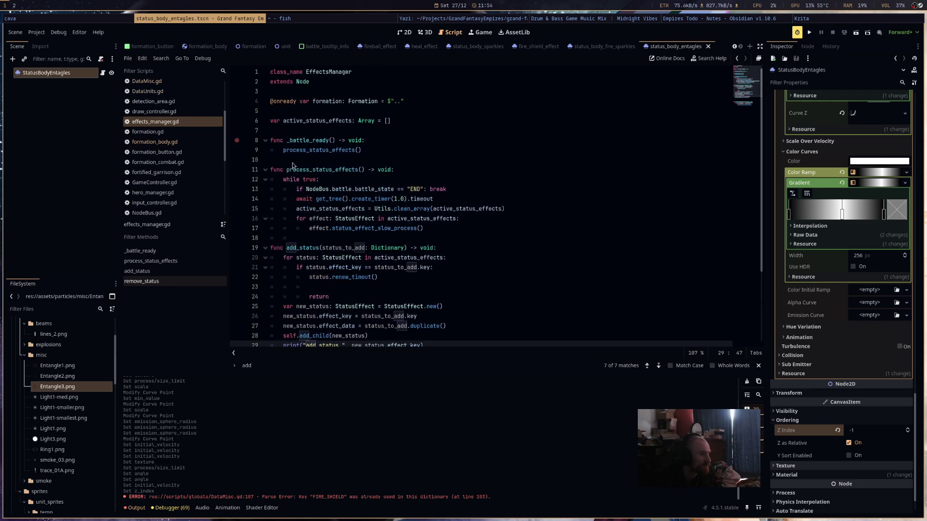
- In status_effect.gd's ENTANGLE case, delete the copied shield logic lines
{"action": "scroll", "coordinate": [206, 177], "scroll_direction": "down", "scroll_amount": 3}
{"action": "left_click", "coordinate": [204, 185]}
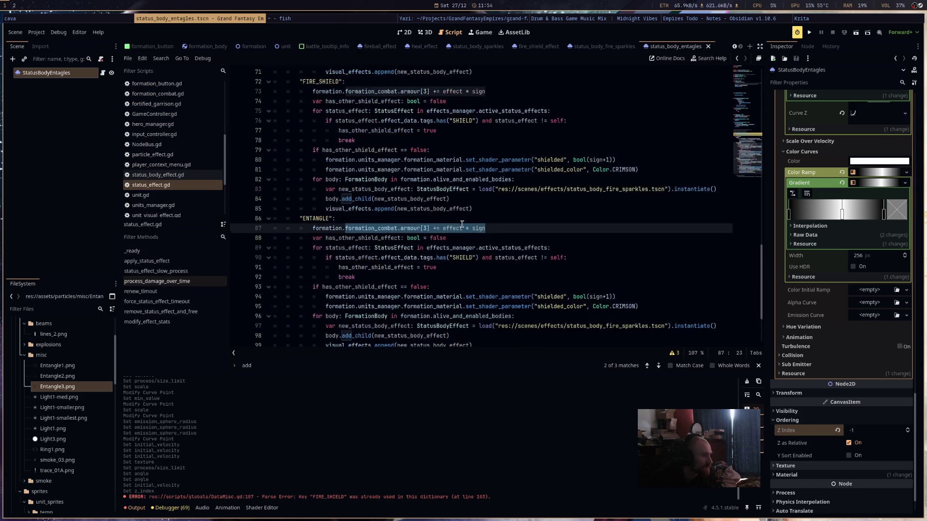
{"action": "scroll", "coordinate": [463, 224], "scroll_direction": "down", "scroll_amount": 3}
{"action": "left_click", "coordinate": [444, 140]}
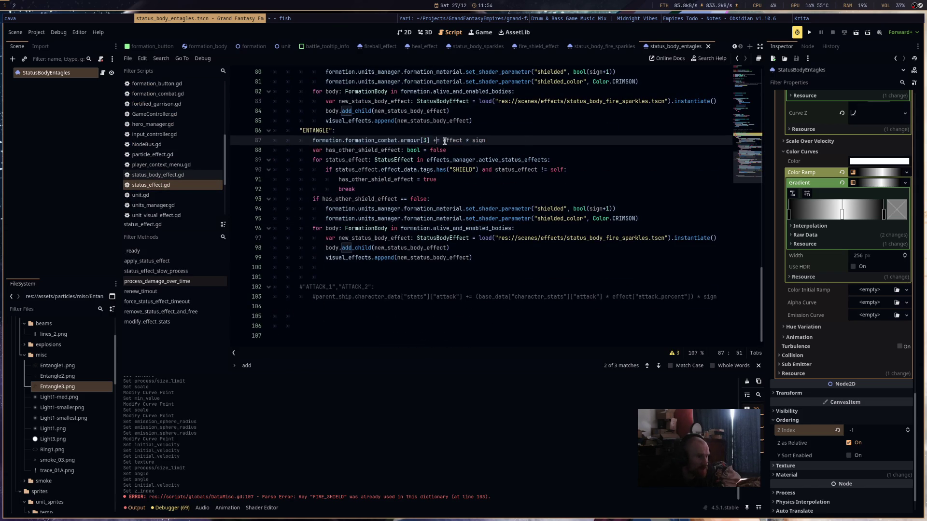
{"action": "left_click", "coordinate": [346, 140], "text": "shift"}
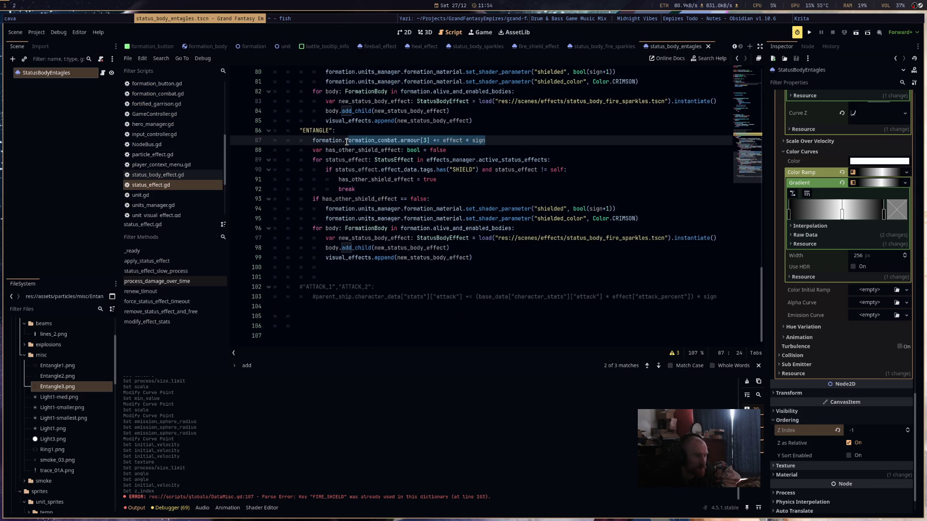
{"action": "left_click_drag", "start_coordinate": [346, 140], "coordinate": [249, 147]}
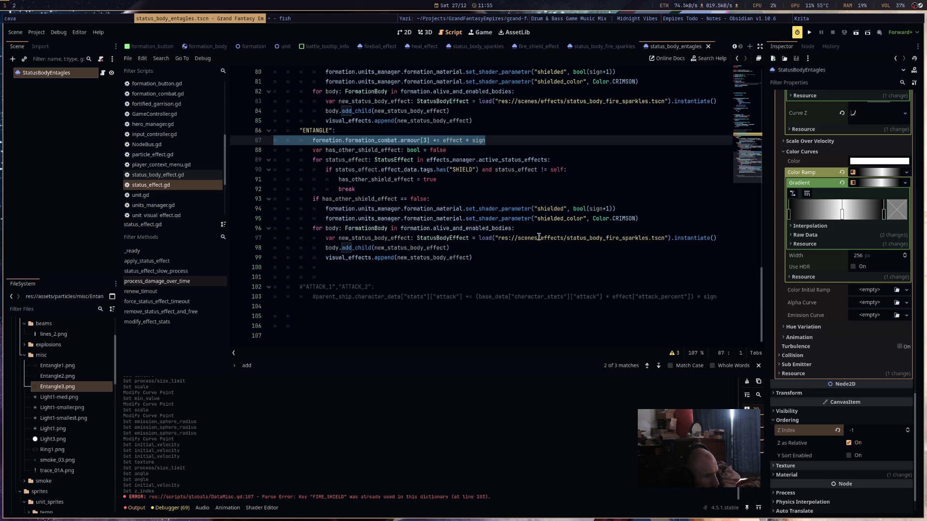
{"action": "left_click_drag", "start_coordinate": [659, 217], "coordinate": [271, 150]}
{"action": "key", "text": "BackSpace"}
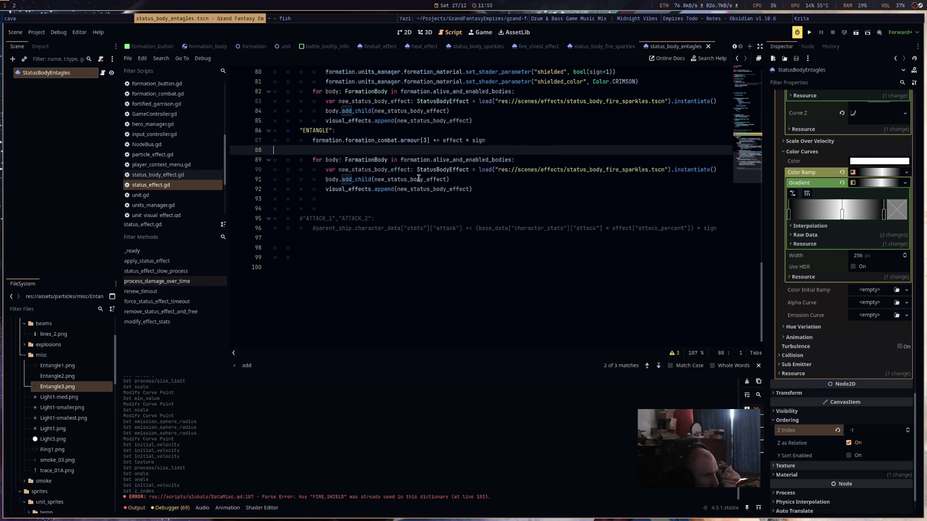
{"action": "key", "text": "BackSpace"}
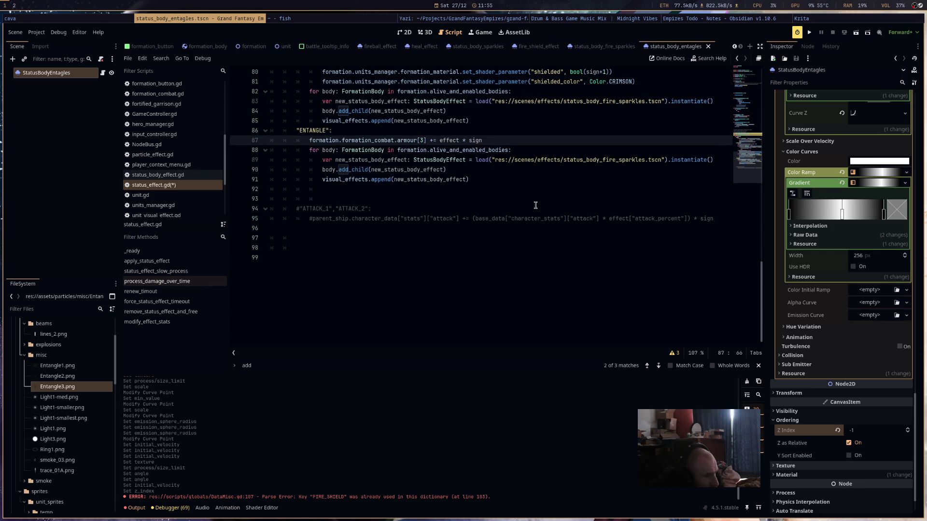
- Replace the fire sparkles scene path in load() with status_body_entagles.tscn
{"action": "left_click_drag", "start_coordinate": [665, 161], "coordinate": [492, 161]}
{"action": "key", "text": "BackSpace"}
{"action": "left_click", "coordinate": [76, 311]}
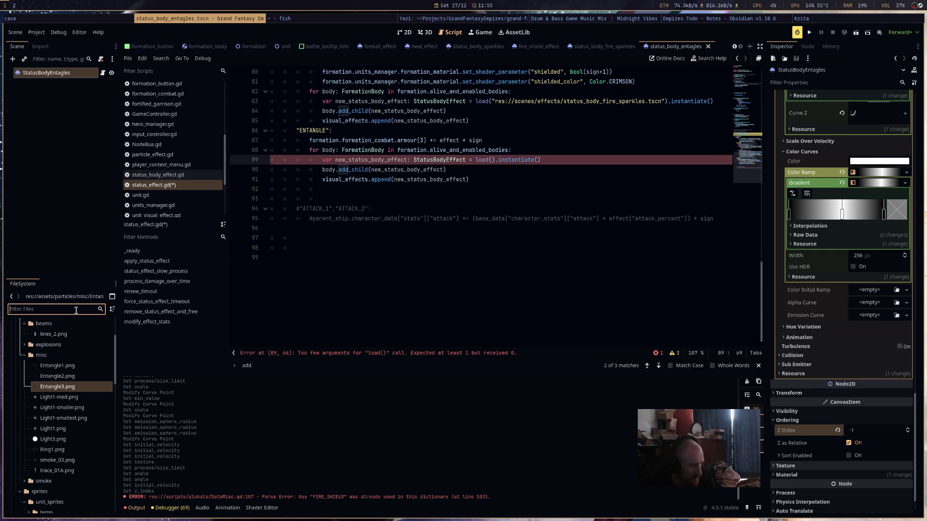
{"action": "type", "text": "enat"}
{"action": "type", "text": "ent"}
{"action": "mouse_move", "coordinate": [87, 459]}
{"action": "left_mouse_down"}
{"action": "mouse_move", "coordinate": [536, 257]}
{"action": "mouse_move", "coordinate": [490, 160]}
{"action": "left_mouse_up"}
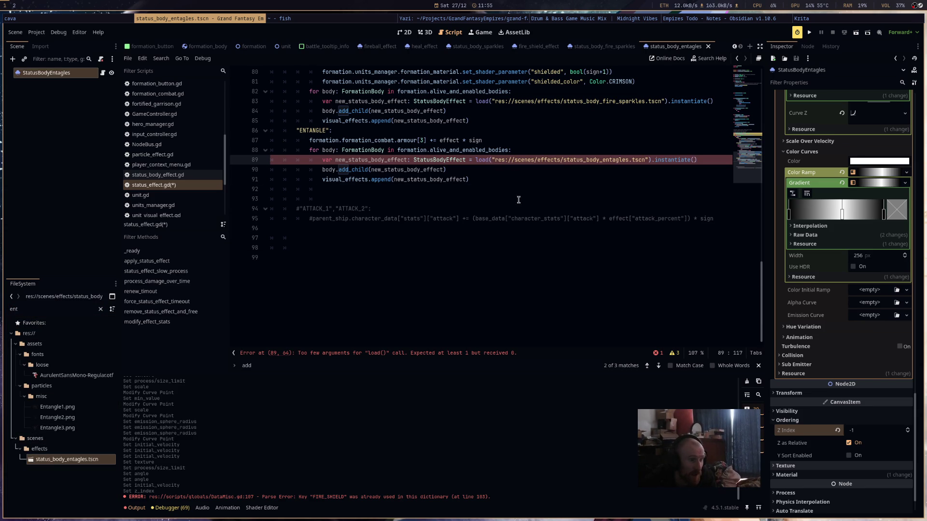
- Swap the armour line for 'body.movement_mod = 0.0 if sign == -1 else 1.0' in the loop, and save
{"action": "left_click_drag", "start_coordinate": [505, 144], "coordinate": [307, 142]}
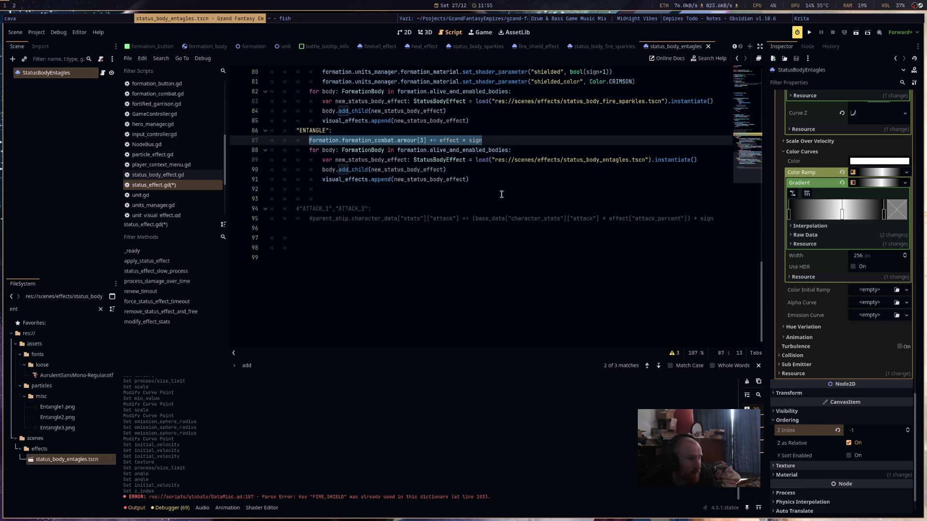
{"action": "key", "text": "BackSpace"}
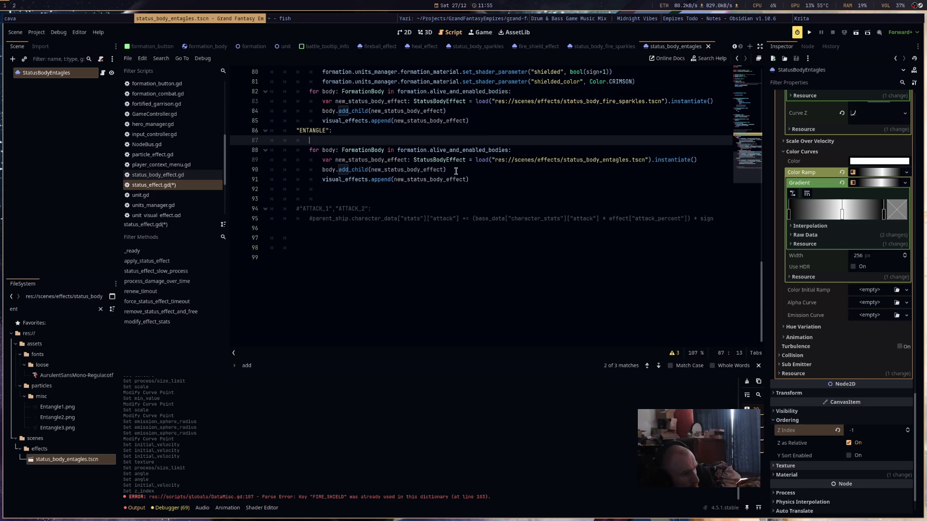
{"action": "left_click", "coordinate": [323, 160]}
{"action": "key", "text": "Return"}
{"action": "key", "text": "Return"}
{"action": "left_click", "coordinate": [330, 160]}
{"action": "type", "text": "body.mov"}
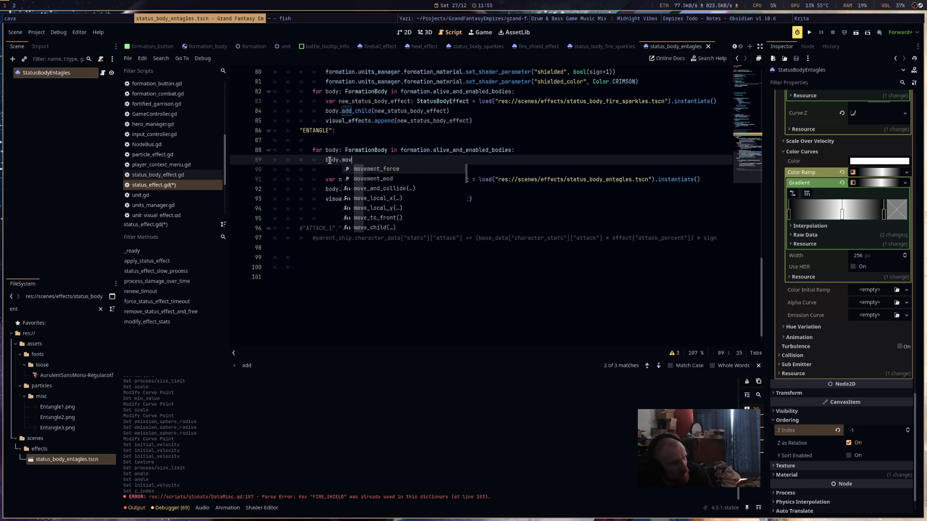
{"action": "key", "text": "Down"}
{"action": "key", "text": "Return"}
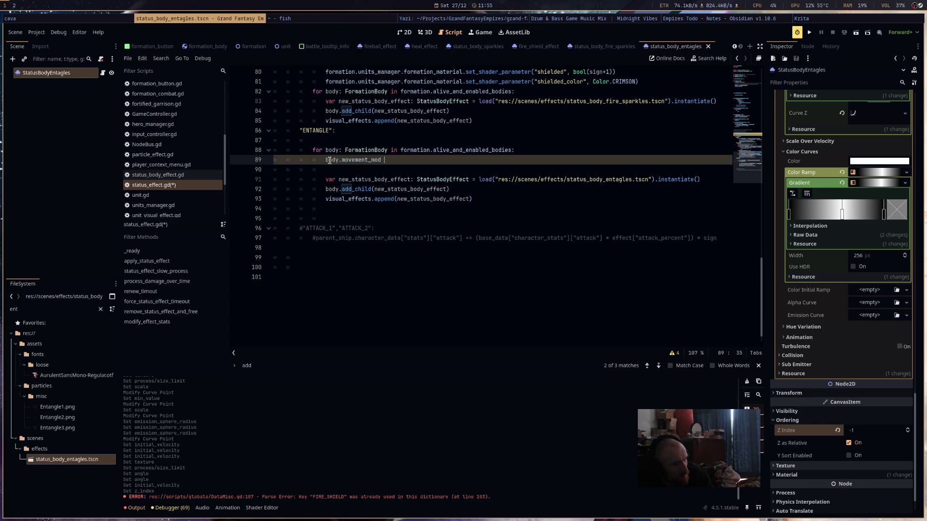
{"action": "type", "text": "= "}
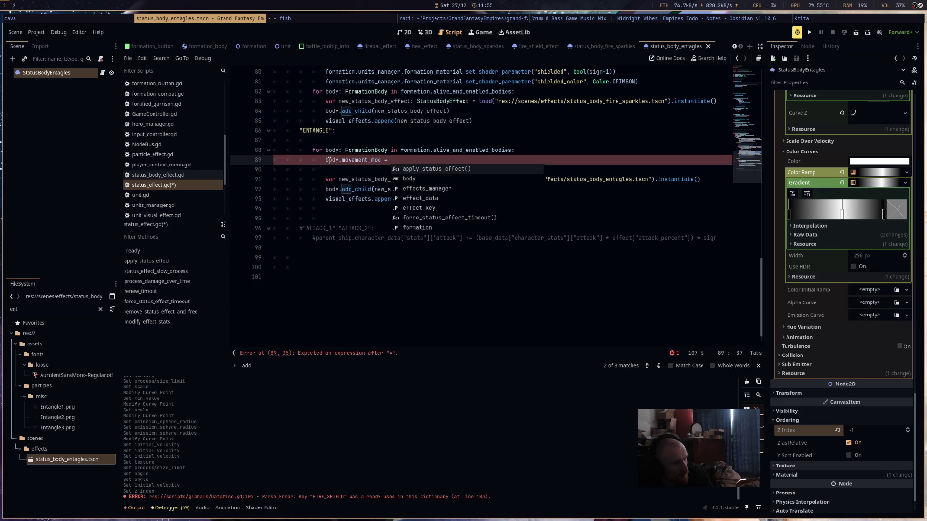
{"action": "type", "text": "0.0 "}
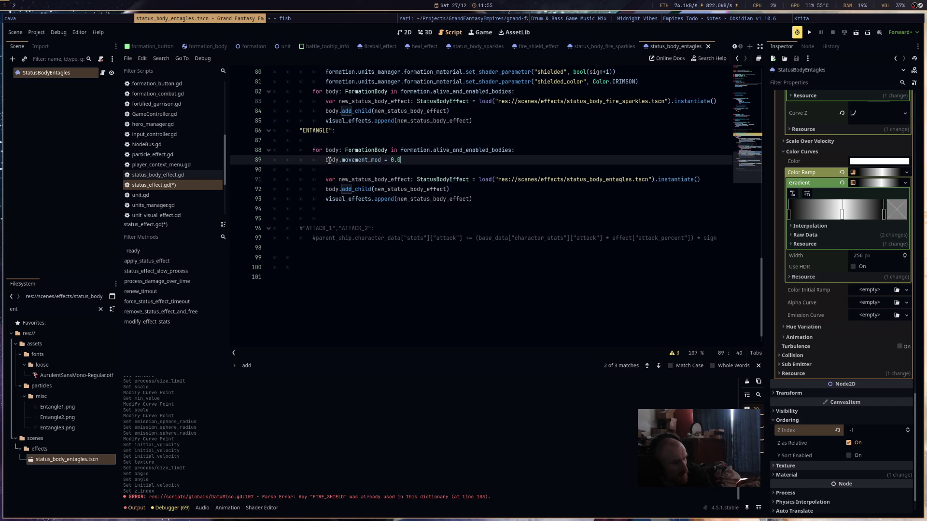
{"action": "type", "text": "if sign == -1 else 1.0"}
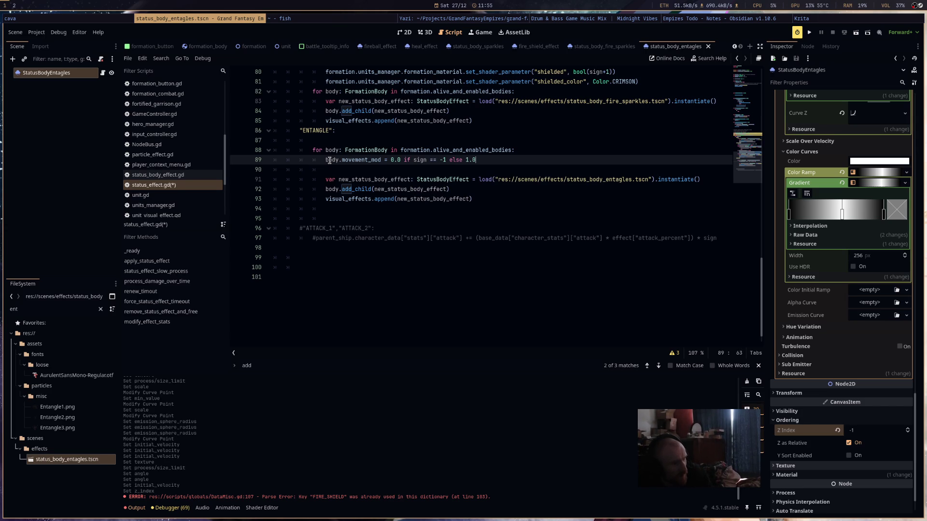
{"action": "key", "text": "ctrl+s"}
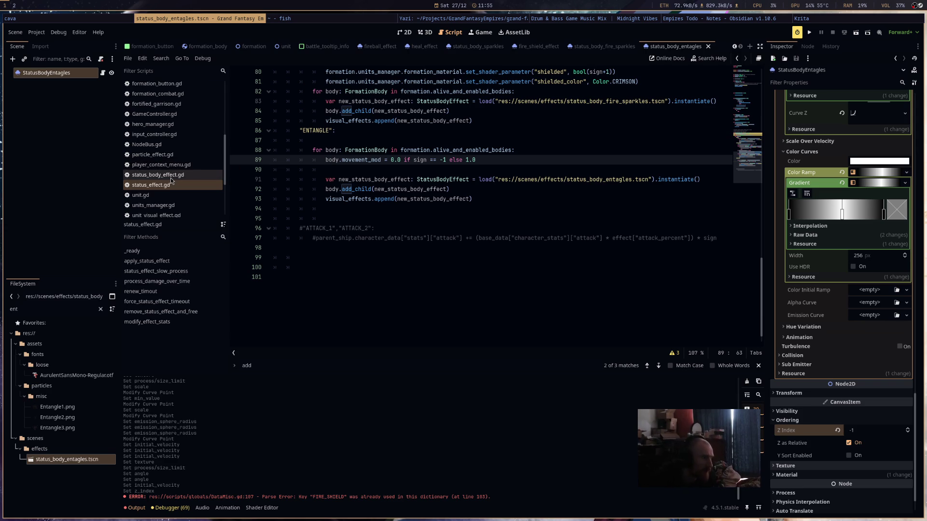
{"action": "left_click", "coordinate": [183, 125]}
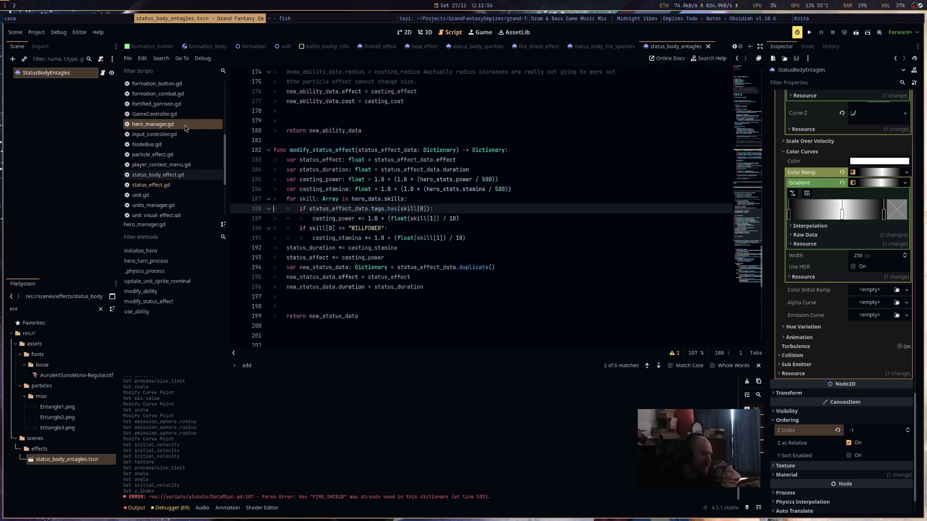
- In hero_manager.gd, paste a copy of the FIRE_SHIELD case below the RESURRECTION case
{"action": "scroll", "coordinate": [513, 284], "scroll_direction": "down", "scroll_amount": 5}
{"action": "scroll", "coordinate": [513, 284], "scroll_direction": "down", "scroll_amount": 8}
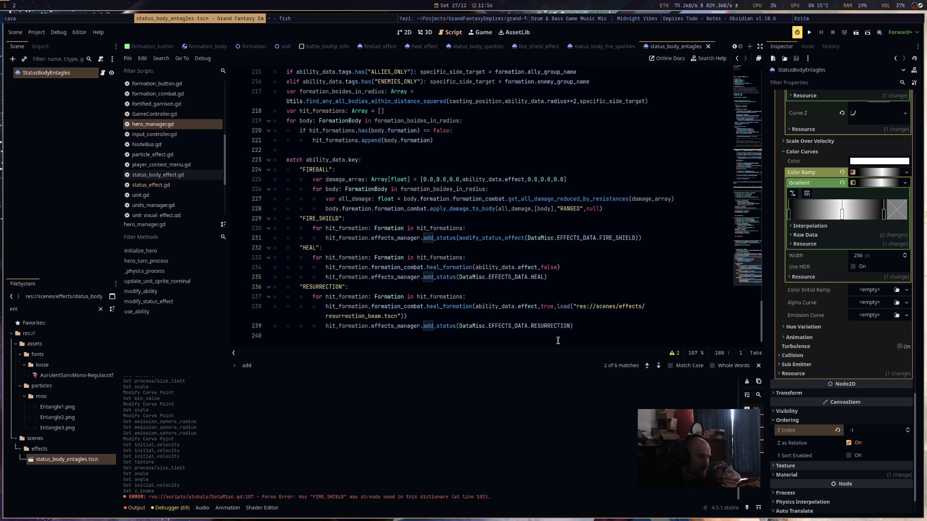
{"action": "left_click", "coordinate": [587, 325]}
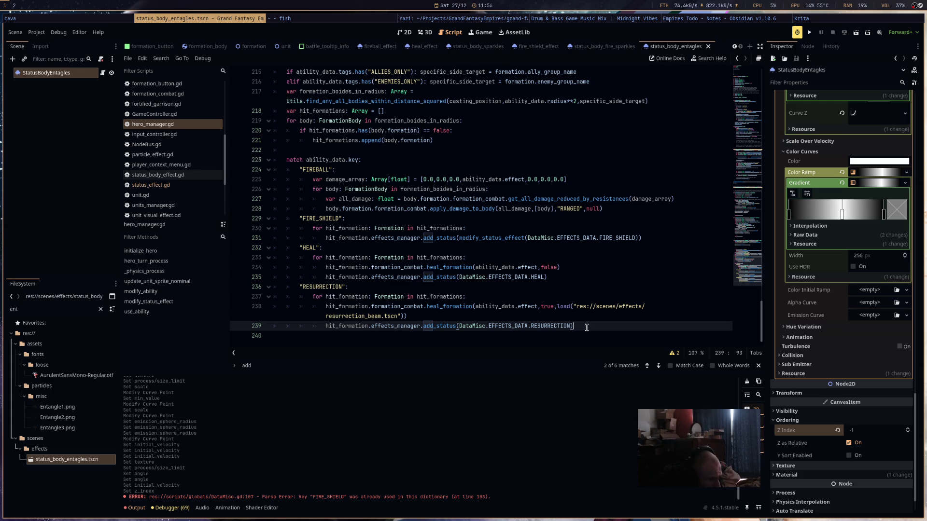
{"action": "left_click_drag", "start_coordinate": [673, 237], "coordinate": [273, 218]}
{"action": "key", "text": "ctrl+c"}
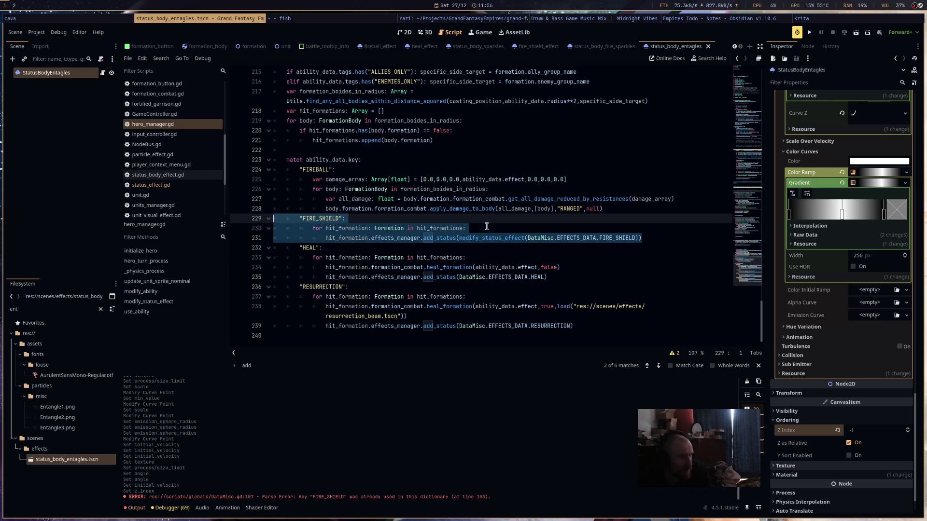
{"action": "left_click", "coordinate": [577, 326]}
{"action": "key", "text": "Return"}
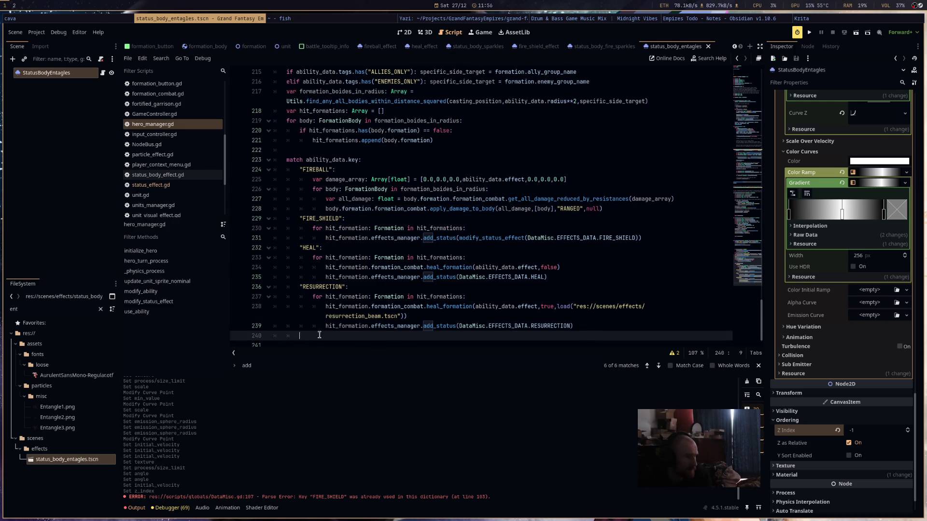
{"action": "key", "text": "ctrl+v"}
{"action": "key", "text": "Up"}
{"action": "key", "text": "Up"}
{"action": "key", "text": "Home"}
- Rename the copied case label and its effect name to ENTANGLE, then save hero_manager.gd
{"action": "double_click", "coordinate": [319, 316]}
{"action": "type", "text": "ENTANGL"}
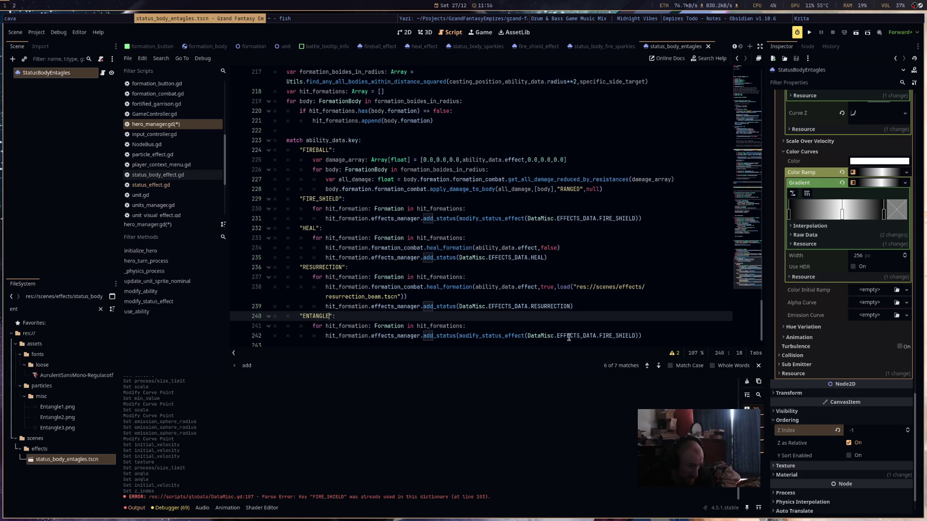
{"action": "double_click", "coordinate": [620, 337]}
{"action": "type", "text": "ENTANGLE"}
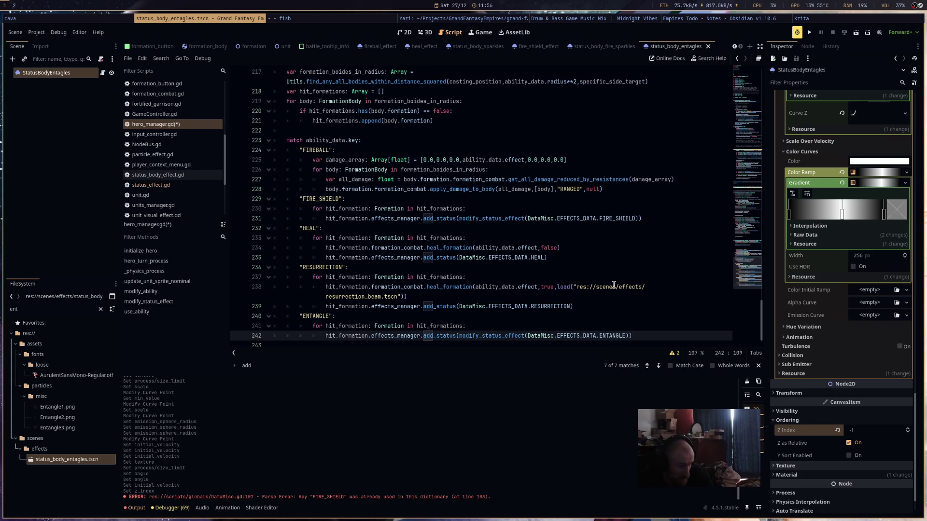
{"action": "mouse_move", "coordinate": [613, 285]}
{"action": "key", "text": "ctrl+s"}
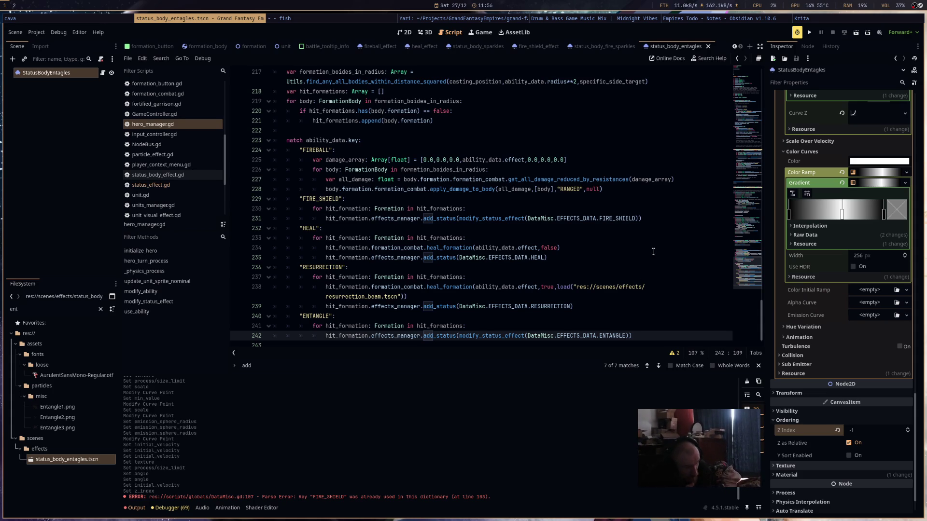
- Open DataHeroes.gd and highlight the ENTANGLE ability's settings
{"action": "scroll", "coordinate": [531, 217], "scroll_direction": "up", "scroll_amount": 3}
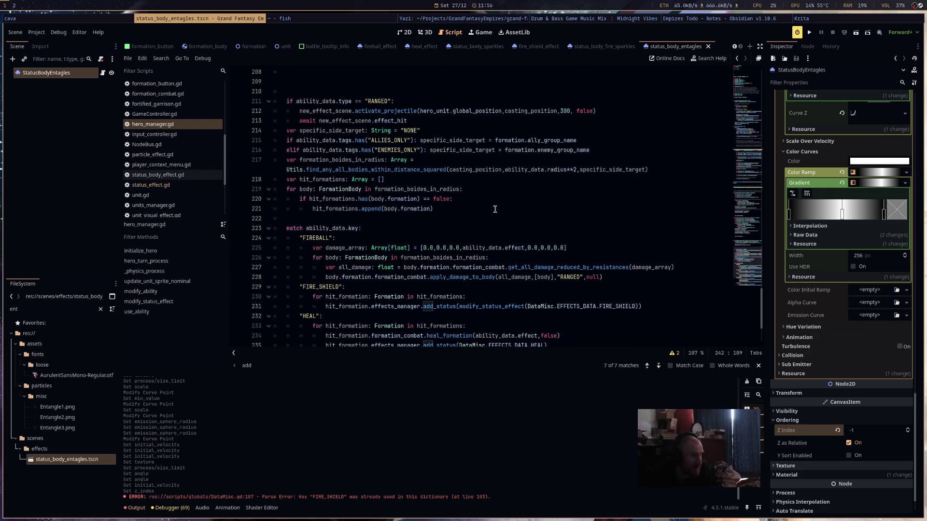
{"action": "scroll", "coordinate": [383, 227], "scroll_direction": "up", "scroll_amount": 3}
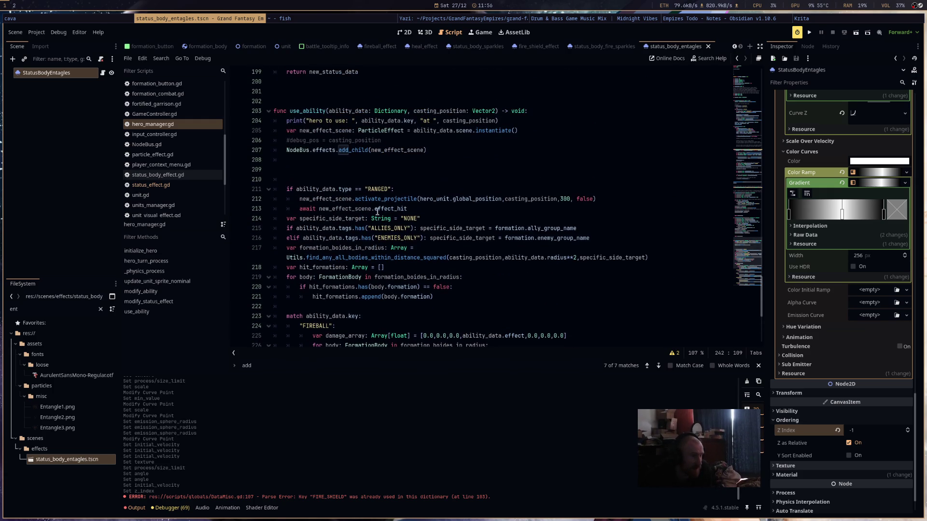
{"action": "scroll", "coordinate": [190, 166], "scroll_direction": "up", "scroll_amount": 2}
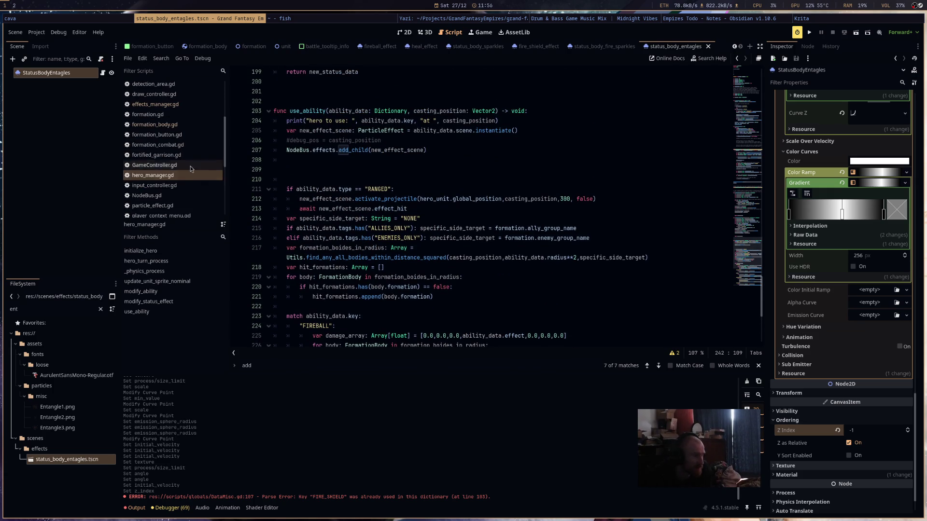
{"action": "scroll", "coordinate": [193, 171], "scroll_direction": "up", "scroll_amount": 4}
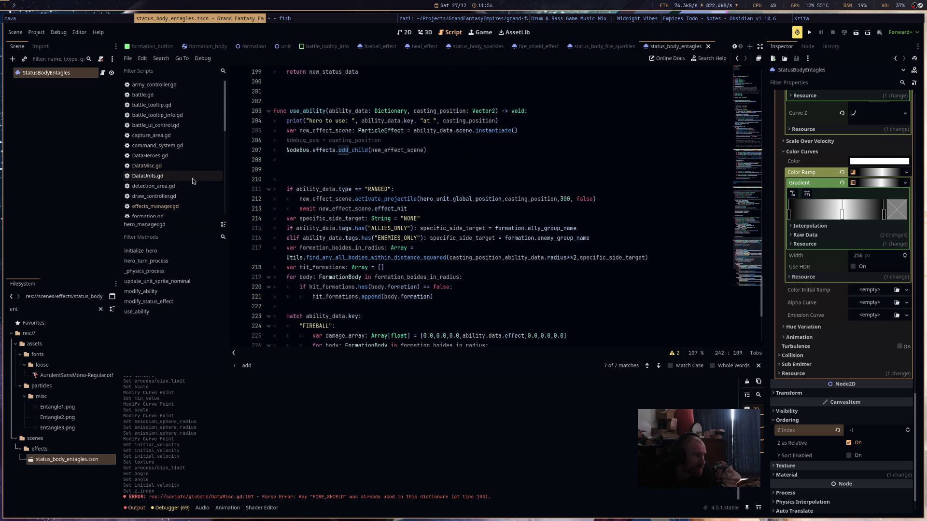
{"action": "left_click", "coordinate": [196, 168]}
{"action": "left_click", "coordinate": [150, 156]}
{"action": "scroll", "coordinate": [498, 250], "scroll_direction": "up", "scroll_amount": 3}
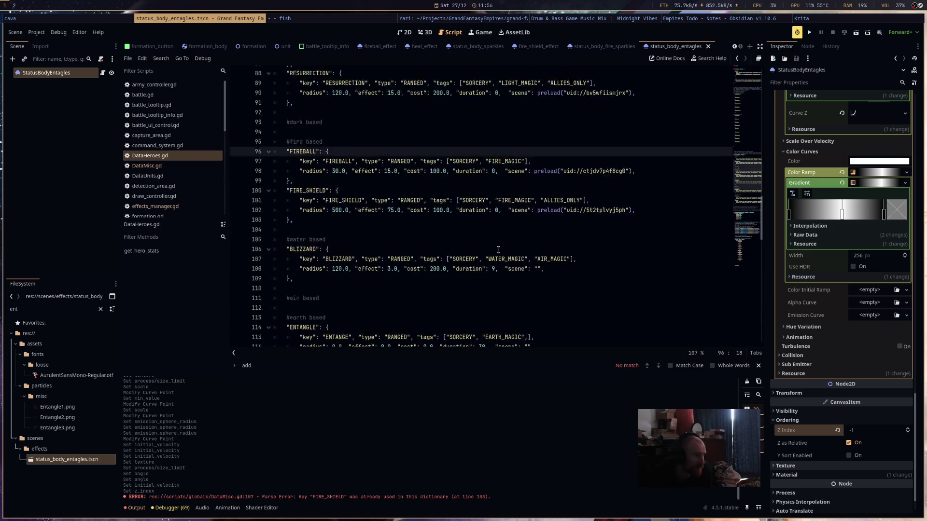
{"action": "scroll", "coordinate": [285, 208], "scroll_direction": "down", "scroll_amount": 5}
{"action": "left_click_drag", "start_coordinate": [534, 221], "coordinate": [384, 210]}
{"action": "scroll", "coordinate": [585, 225], "scroll_direction": "up", "scroll_amount": 1}
{"action": "scroll", "coordinate": [586, 224], "scroll_direction": "up", "scroll_amount": 2}
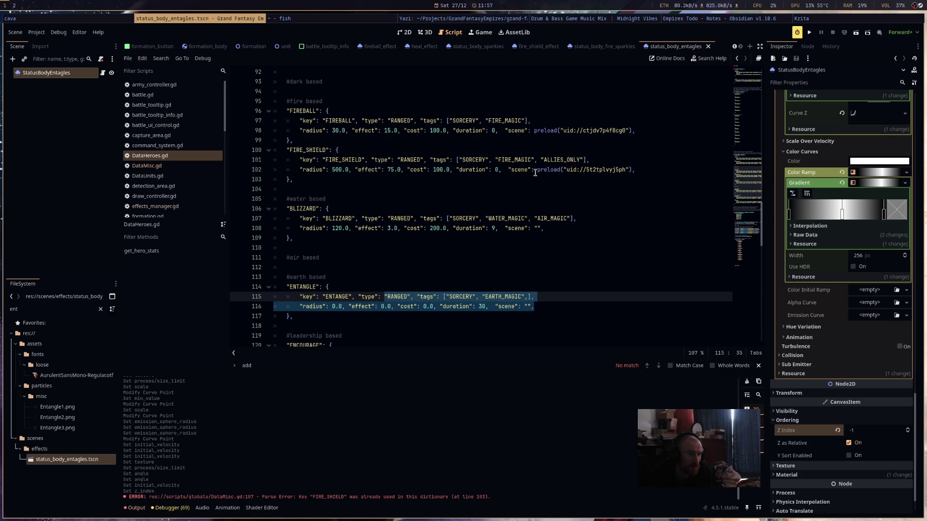
- Copy the FireShieldEffect root node from the fire_shield_effect scene
{"action": "left_click", "coordinate": [536, 47]}
{"action": "right_click", "coordinate": [46, 72]}
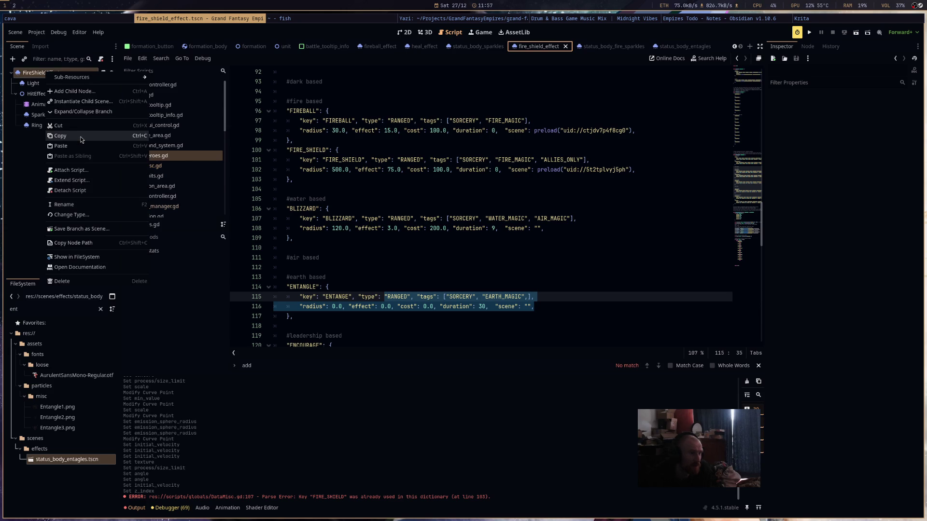
{"action": "left_click", "coordinate": [80, 140]}
- Change the ENTANGLE radius in DataHeroes.gd from 0.0 to 120.0 and save the script
{"action": "left_click", "coordinate": [342, 298]}
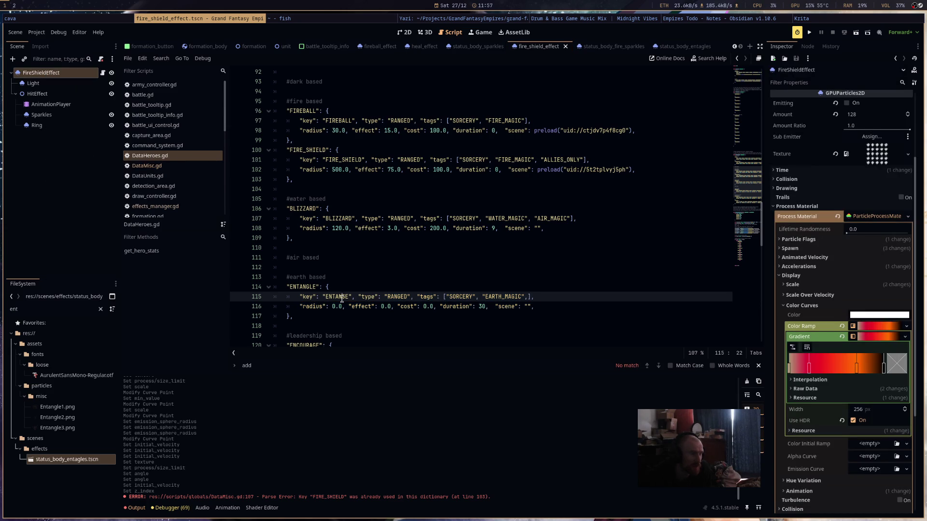
{"action": "scroll", "coordinate": [333, 210], "scroll_direction": "up", "scroll_amount": 5}
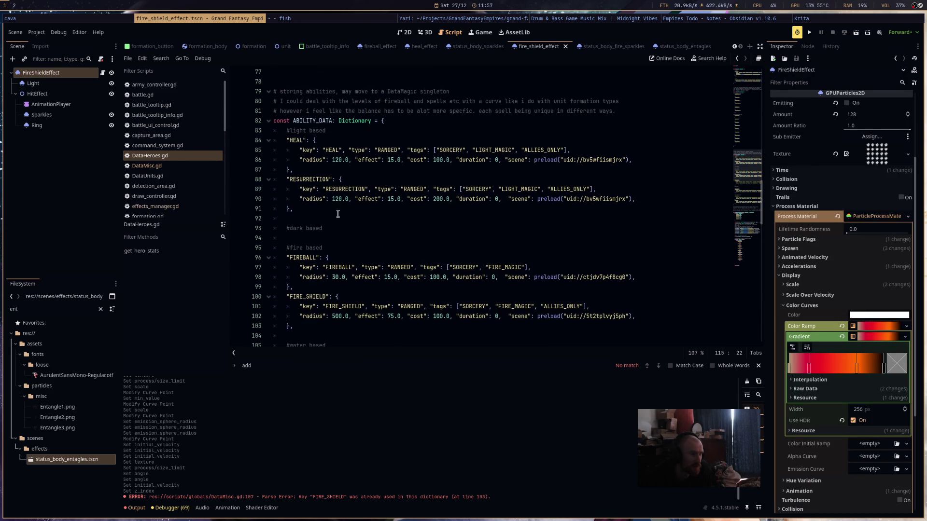
{"action": "scroll", "coordinate": [346, 201], "scroll_direction": "down", "scroll_amount": 7}
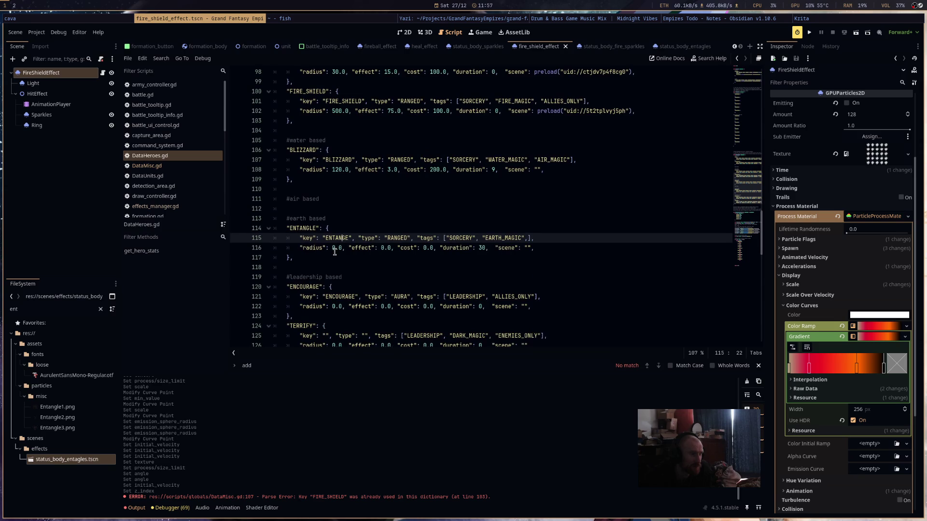
{"action": "left_click", "coordinate": [332, 248]}
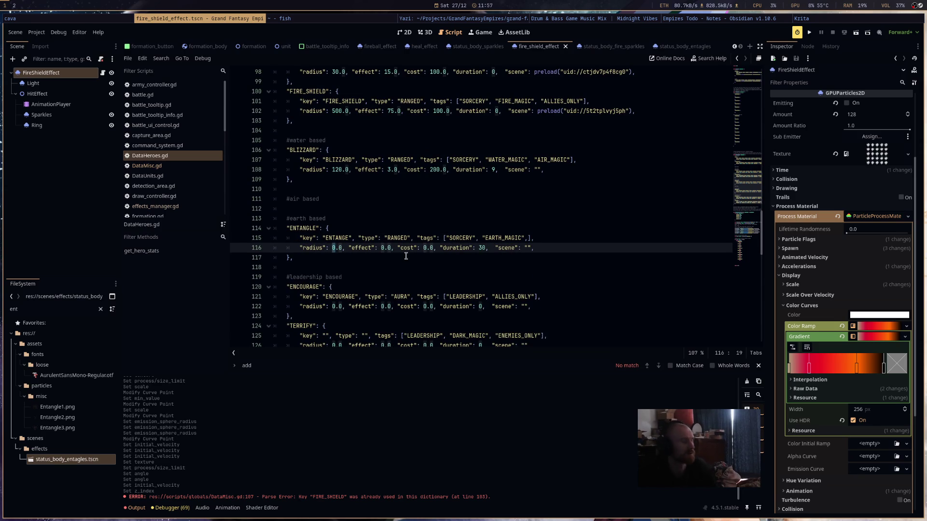
{"action": "key", "text": "Delete"}
{"action": "type", "text": "120"}
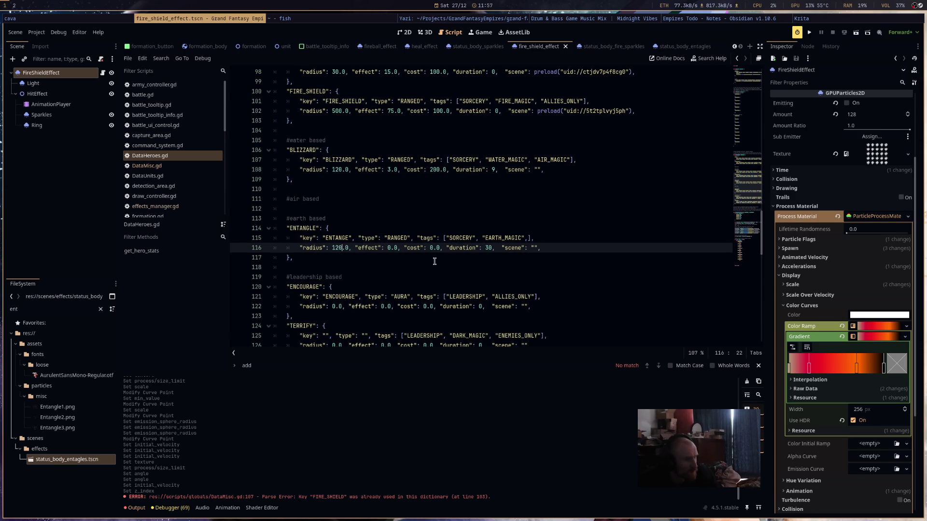
{"action": "scroll", "coordinate": [435, 261], "scroll_direction": "up", "scroll_amount": 4}
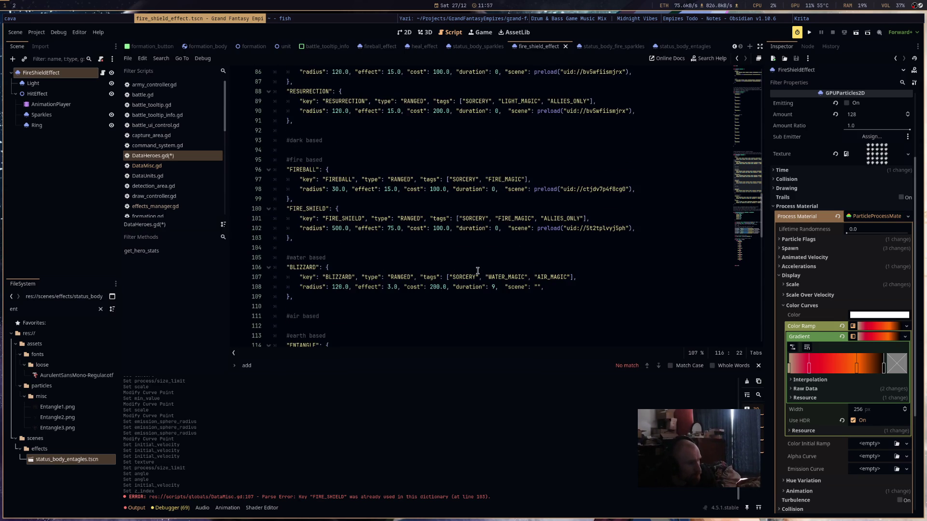
{"action": "scroll", "coordinate": [478, 271], "scroll_direction": "up", "scroll_amount": 2}
{"action": "scroll", "coordinate": [478, 271], "scroll_direction": "down", "scroll_amount": 6}
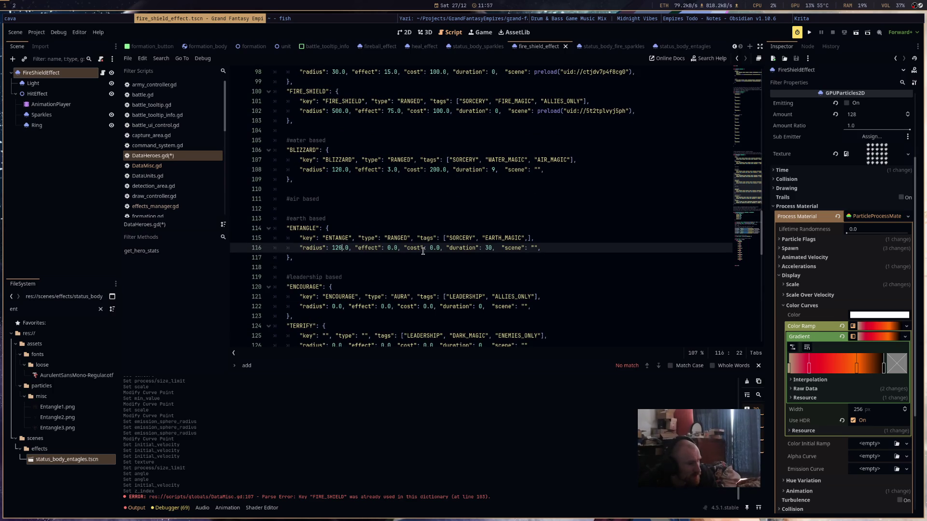
{"action": "key", "text": "ctrl+s"}
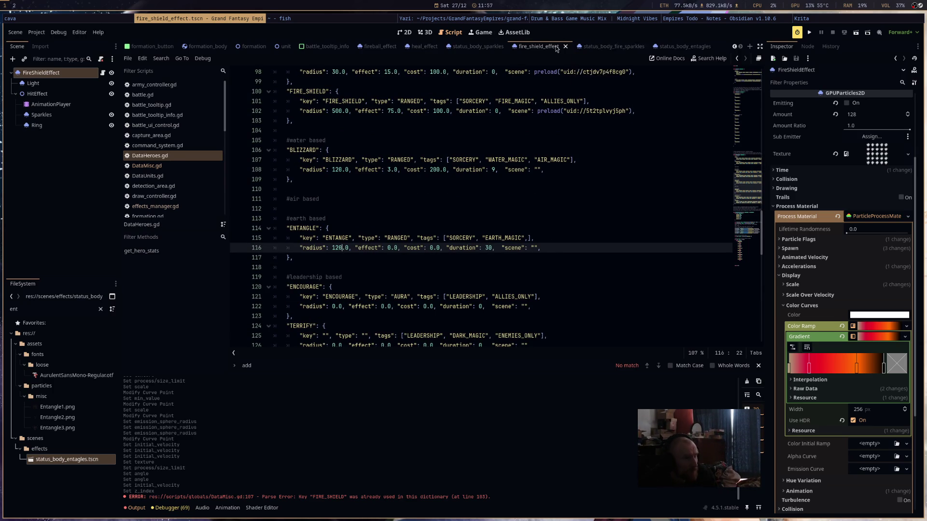
- Copy HealEffect and paste it as the root of a new empty scene
{"action": "left_click", "coordinate": [416, 47]}
{"action": "left_click", "coordinate": [126, 59]}
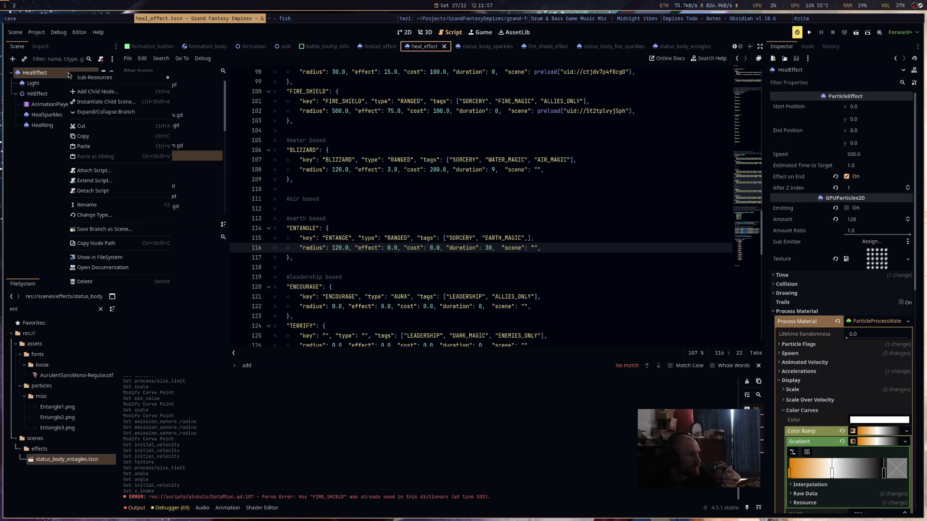
{"action": "key", "text": "Escape"}
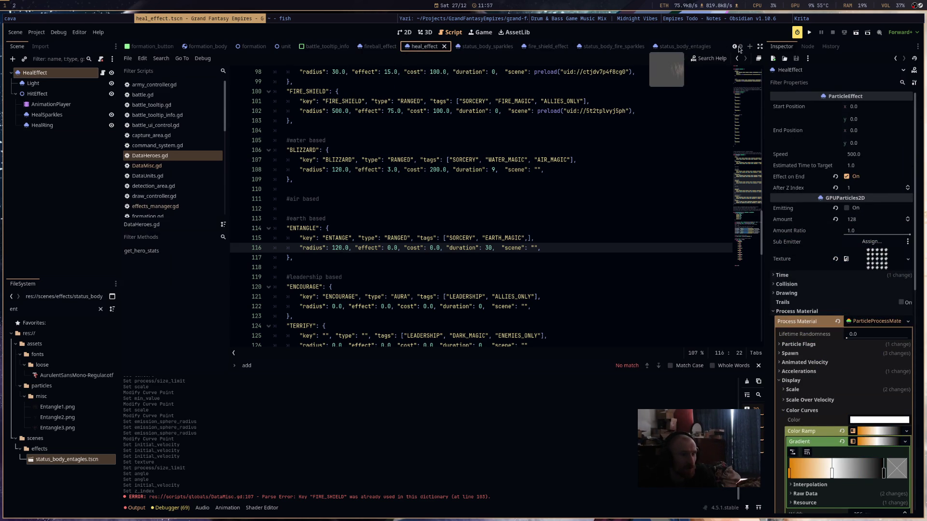
{"action": "left_click", "coordinate": [750, 46]}
{"action": "left_click", "coordinate": [65, 129]}
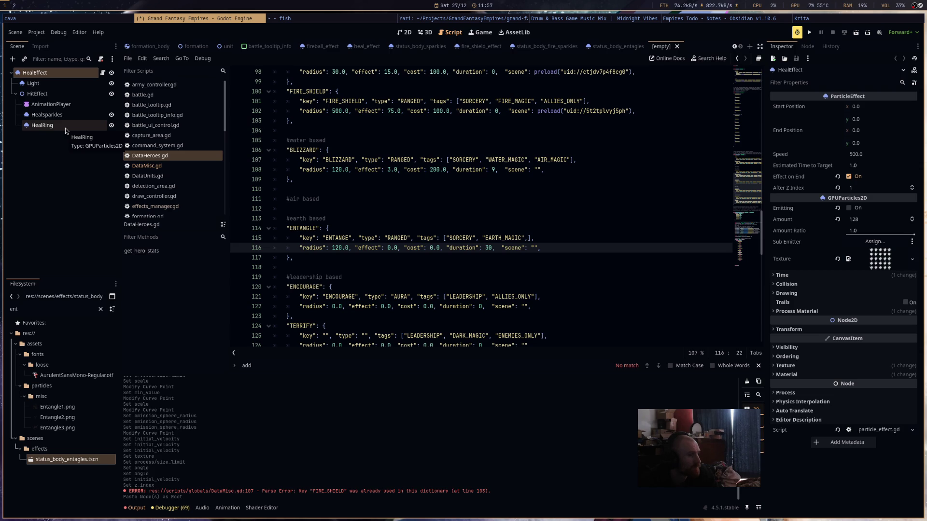
- Rename the pasted root node to EntangleEffect
{"action": "left_click", "coordinate": [51, 76]}
{"action": "key", "text": "ctrl+s"}
{"action": "type", "text": "Effe"}
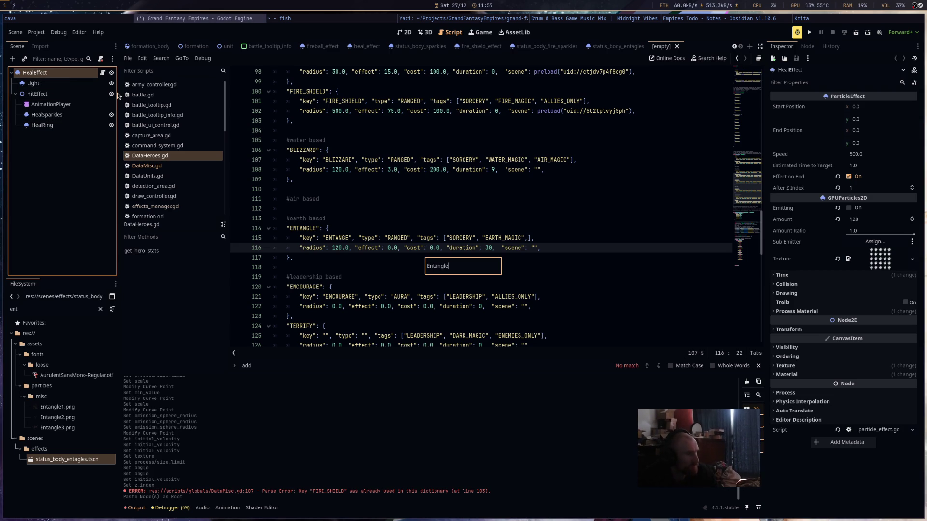
{"action": "type", "text": "ct"}
{"action": "key", "text": "Return"}
- Rename HealSparkles to Sparkles and HealRing to Ring
{"action": "left_click", "coordinate": [62, 84]}
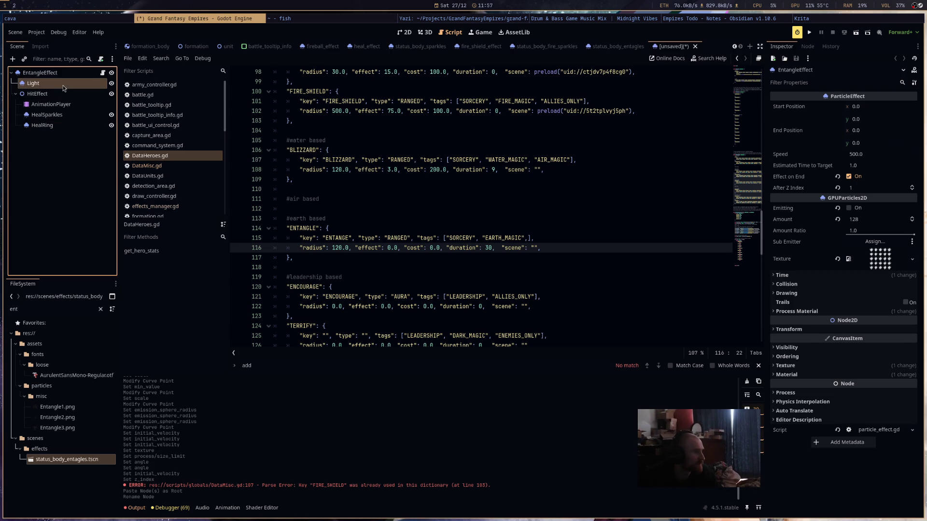
{"action": "left_click", "coordinate": [64, 119]}
{"action": "key", "text": "F2"}
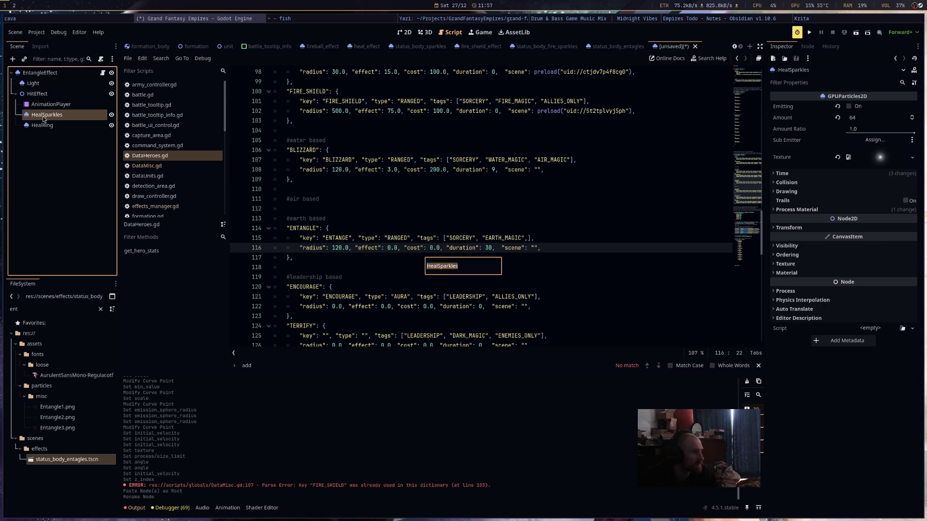
{"action": "key", "text": "Return"}
{"action": "key", "text": "Down"}
{"action": "key", "text": "F2"}
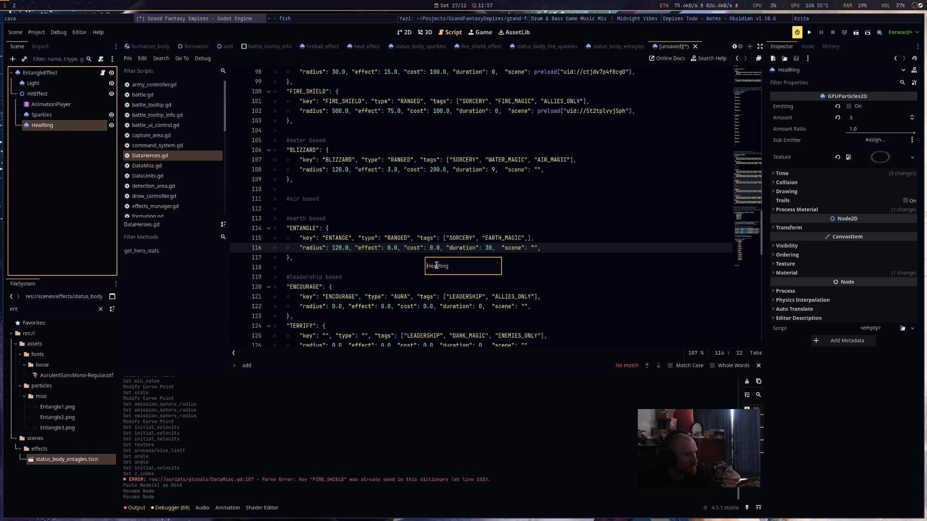
{"action": "key", "text": "Return"}
{"action": "left_click", "coordinate": [50, 132]}
{"action": "left_click", "coordinate": [50, 127]}
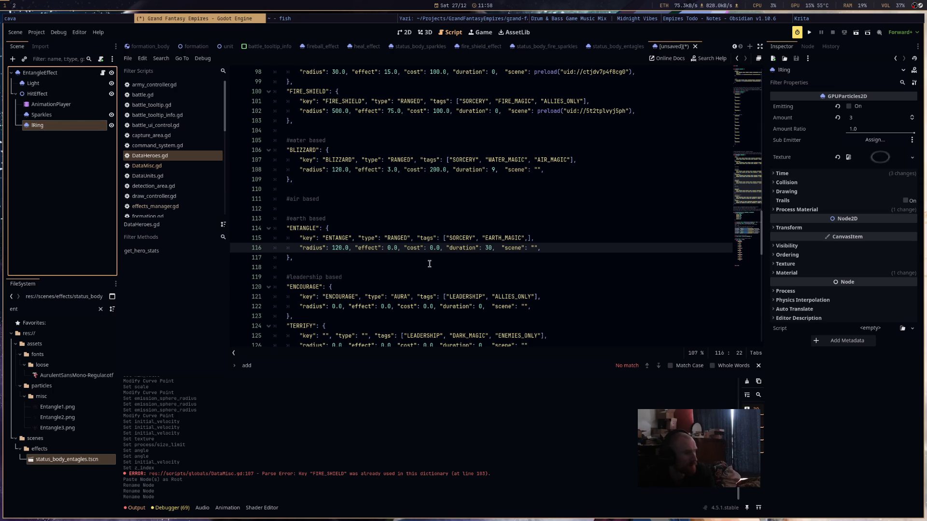
{"action": "key", "text": "F2"}
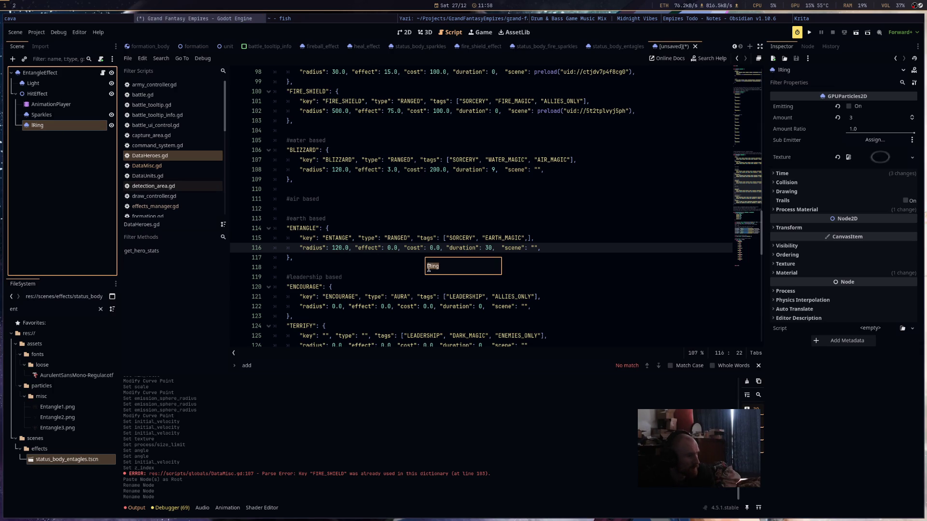
{"action": "key", "text": "Return"}
{"action": "right_click", "coordinate": [60, 73]}
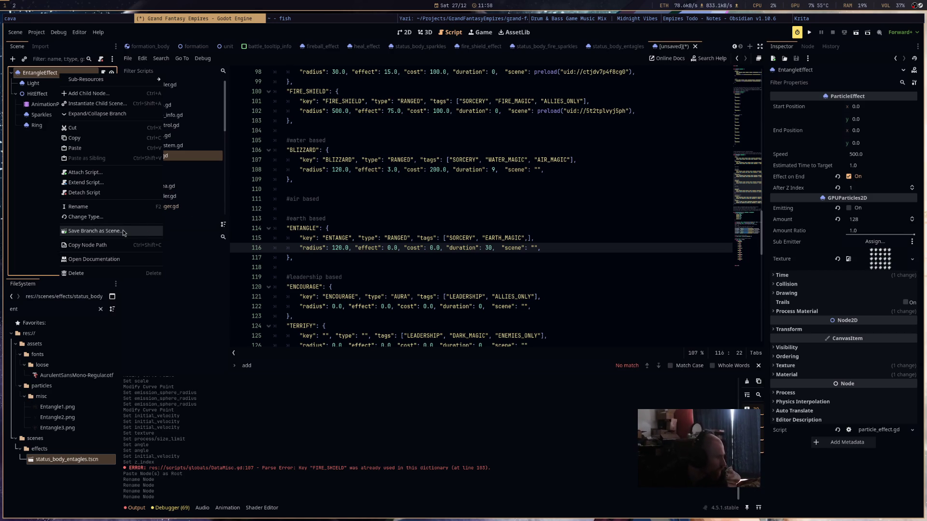
- Save the new scene as entangle_effect.tscn in res://scenes/effects
{"action": "left_click", "coordinate": [175, 199]}
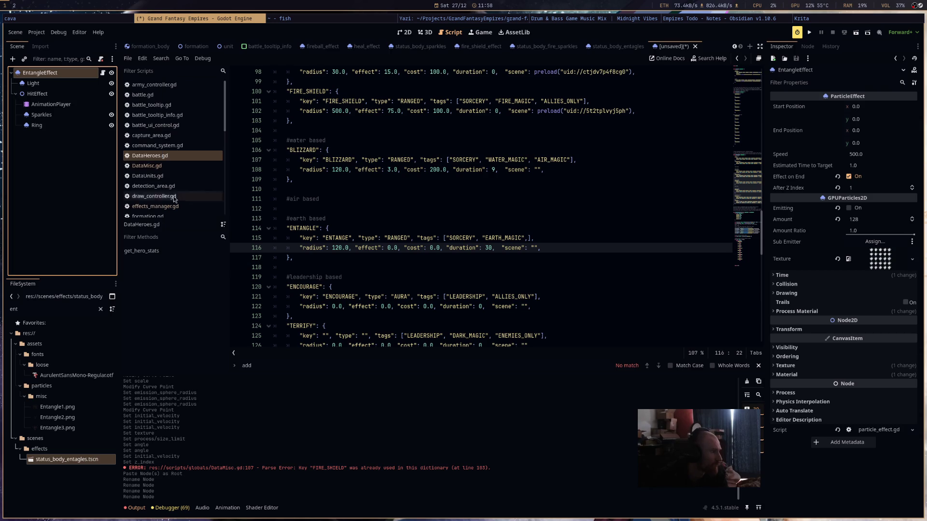
{"action": "key", "text": "ctrl+s"}
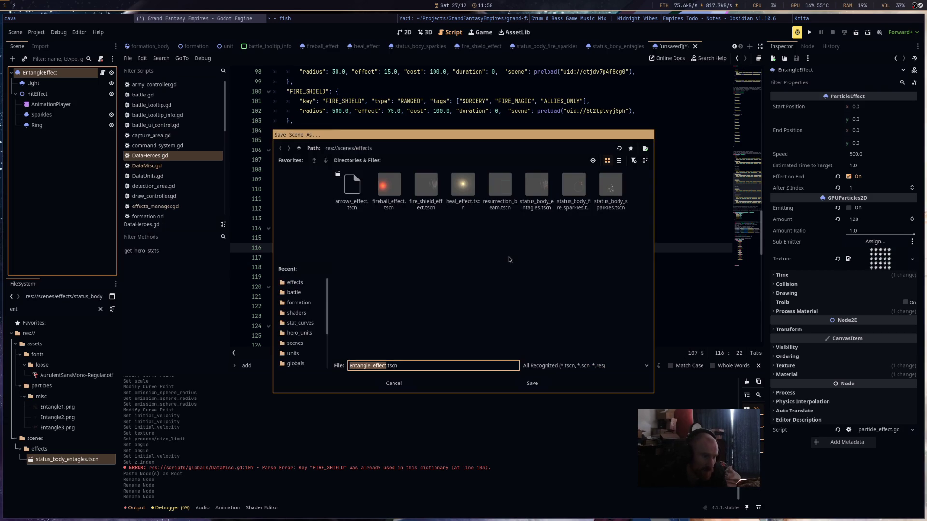
{"action": "left_click", "coordinate": [532, 383]}
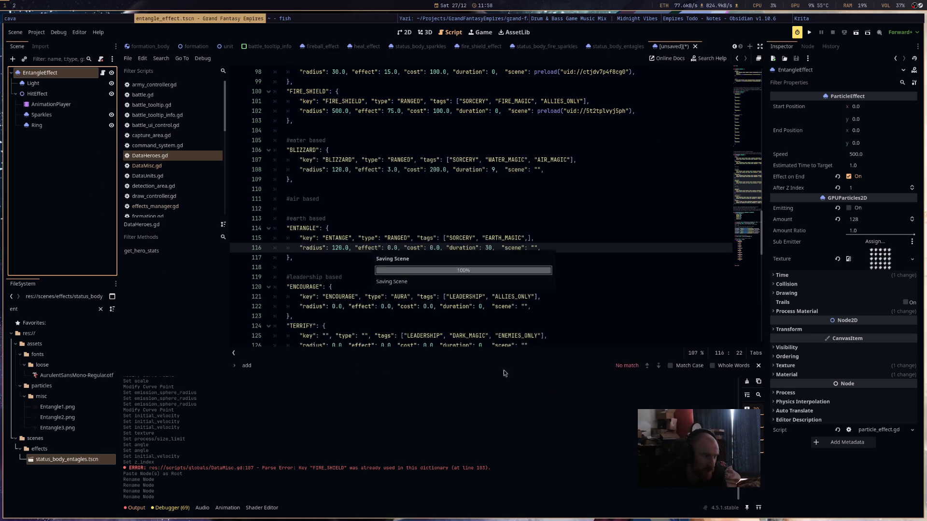
- Replace the old AnimationPlayer with a new one under HitEffect, placed above Sparkles
{"action": "left_click", "coordinate": [51, 104]}
{"action": "right_click", "coordinate": [49, 104]}
{"action": "left_click", "coordinate": [97, 348]}
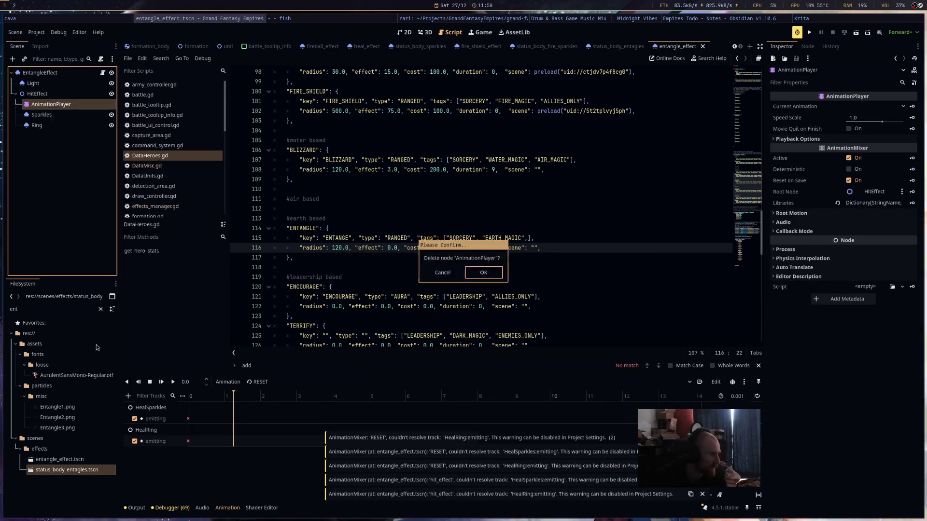
{"action": "left_click", "coordinate": [490, 274]}
{"action": "right_click", "coordinate": [54, 93]}
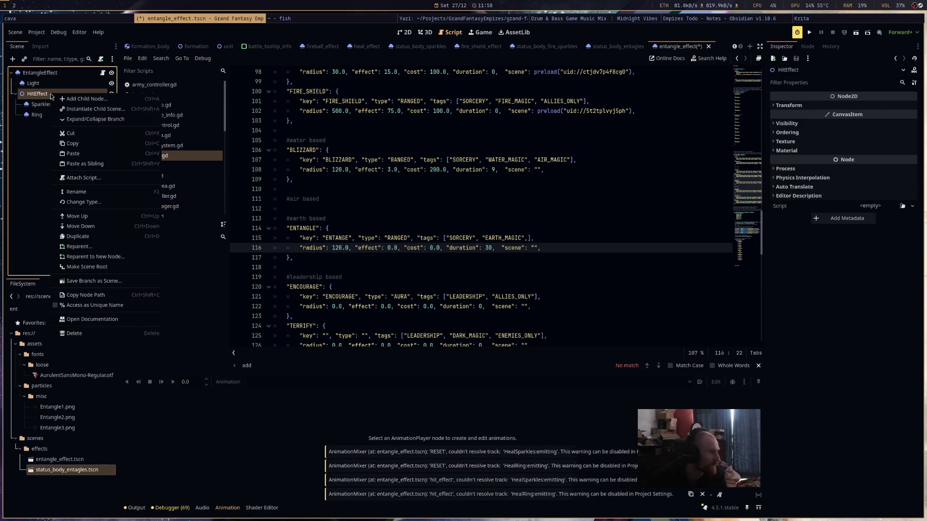
{"action": "left_click", "coordinate": [86, 99]}
{"action": "double_click", "coordinate": [443, 236]}
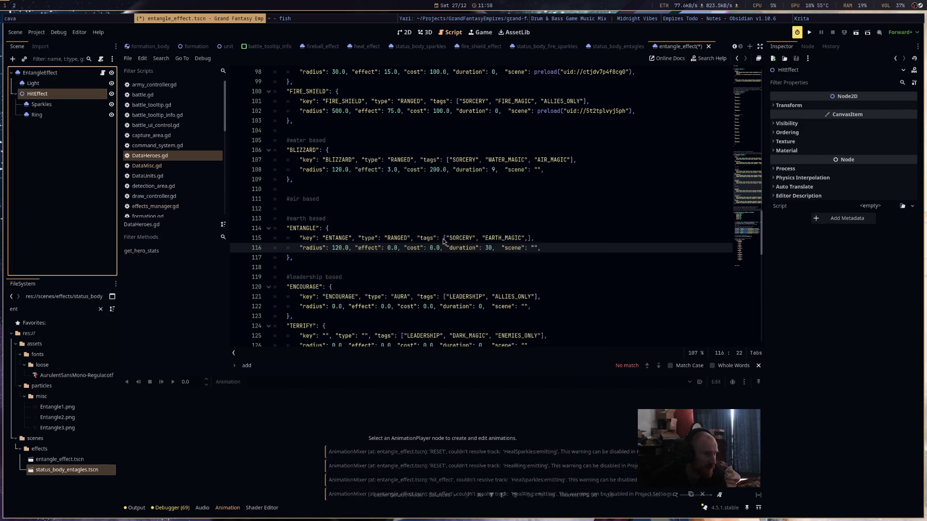
{"action": "left_click_drag", "start_coordinate": [55, 116], "coordinate": [75, 100]}
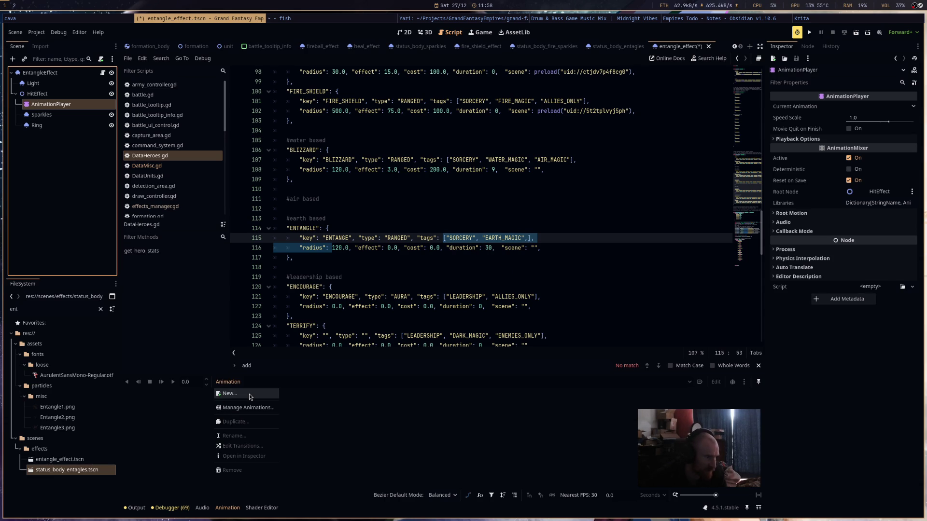
- Create an animation named hit_effect with a length of 2 seconds
{"action": "left_click", "coordinate": [249, 394]}
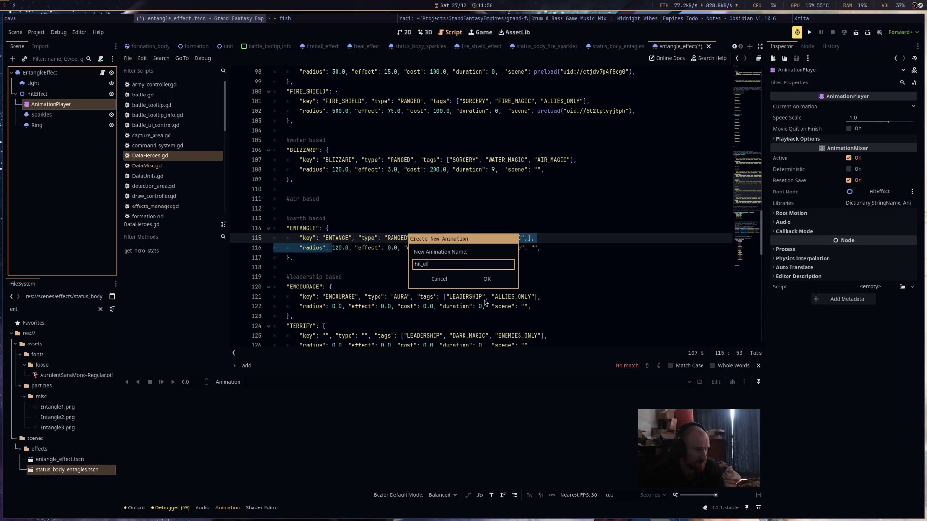
{"action": "type", "text": "fect"}
{"action": "key", "text": "Return"}
{"action": "left_click", "coordinate": [730, 396]}
{"action": "type", "text": "2"}
- Key the Emitting property for Sparkles and Ring, then save the scene
{"action": "left_click", "coordinate": [42, 115]}
{"action": "left_click", "coordinate": [37, 126], "text": "shift"}
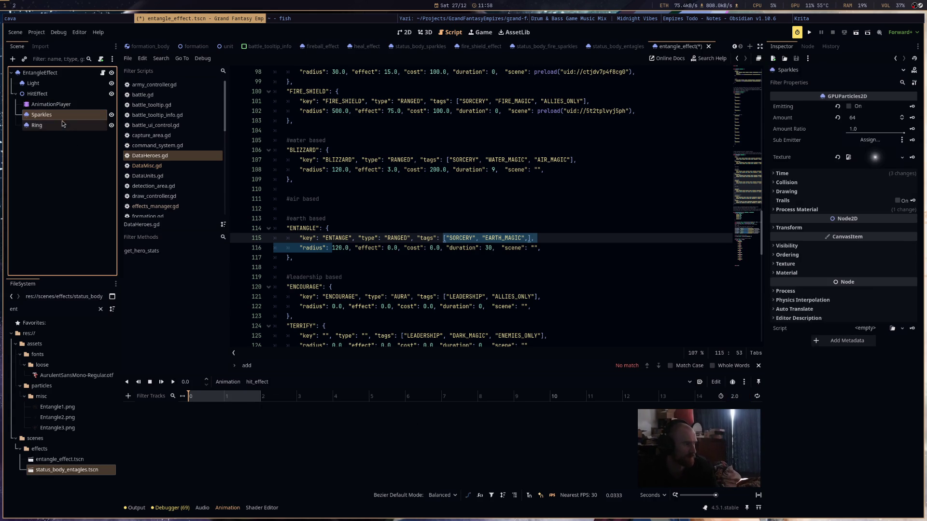
{"action": "left_click", "coordinate": [912, 107]}
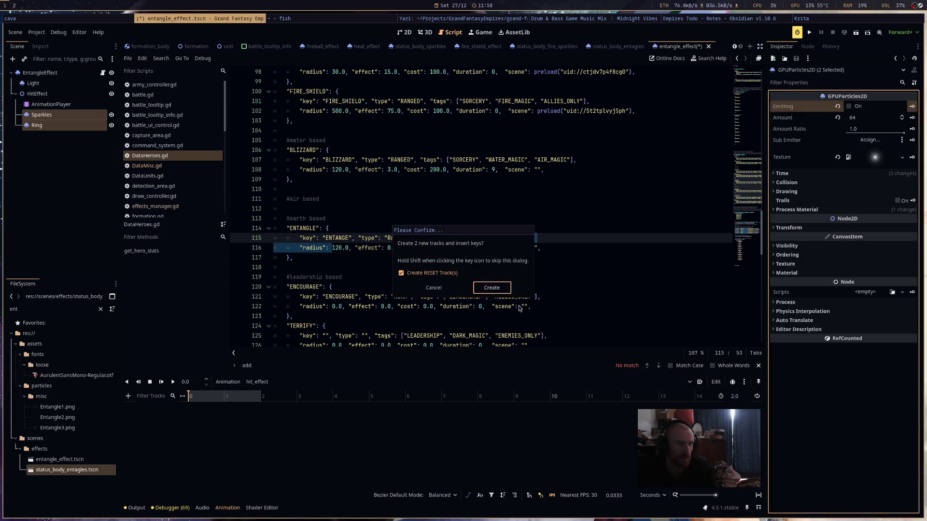
{"action": "left_click", "coordinate": [492, 287]}
{"action": "key", "text": "ctrl+s"}
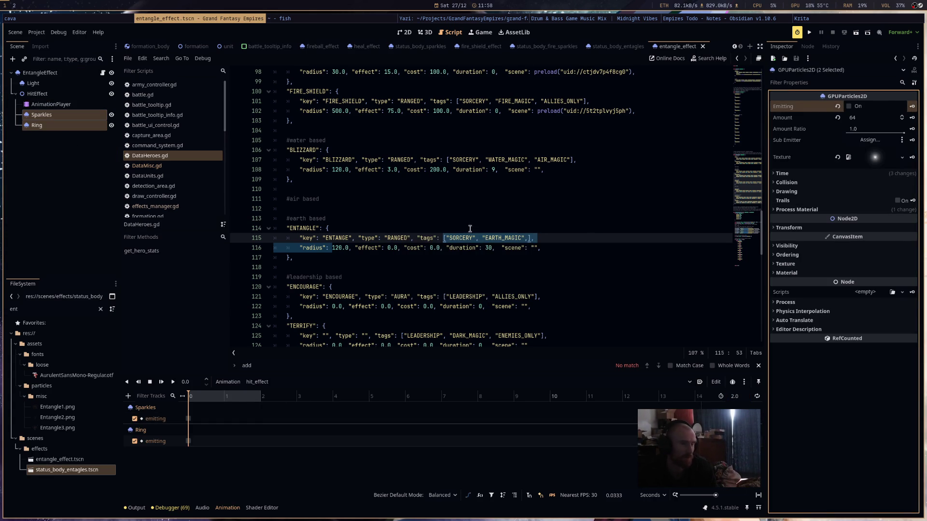
- Make the Sparkles and Ring process materials unique recursively
{"action": "left_click", "coordinate": [797, 210]}
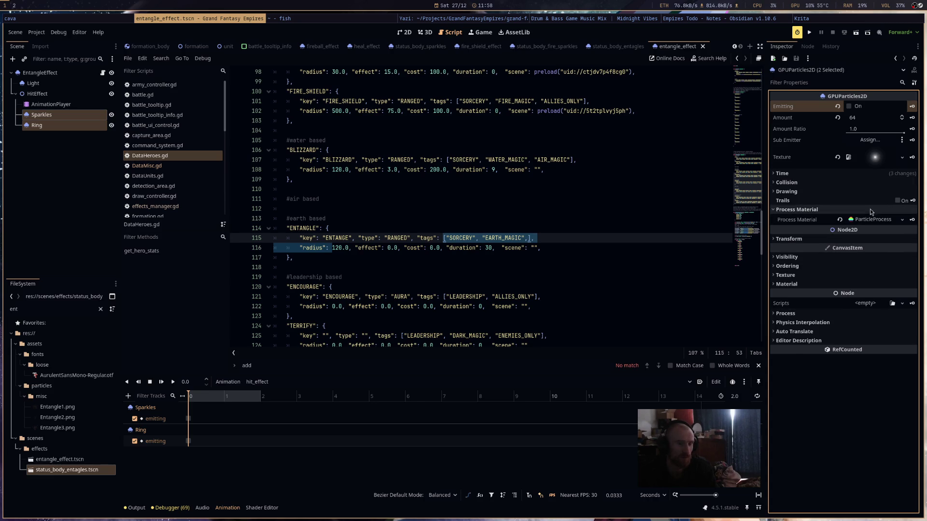
{"action": "left_click", "coordinate": [863, 221]}
{"action": "left_click", "coordinate": [897, 314]}
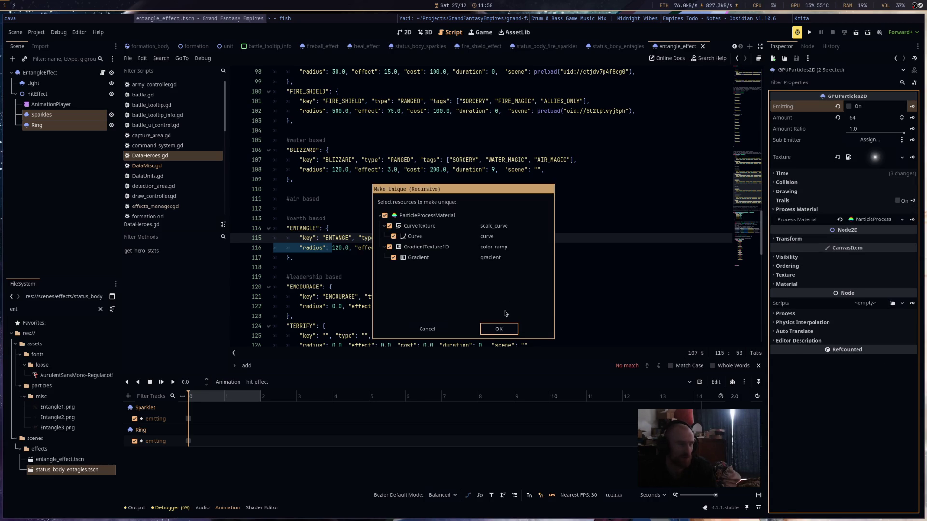
{"action": "left_click", "coordinate": [499, 329]}
{"action": "left_click", "coordinate": [63, 128]}
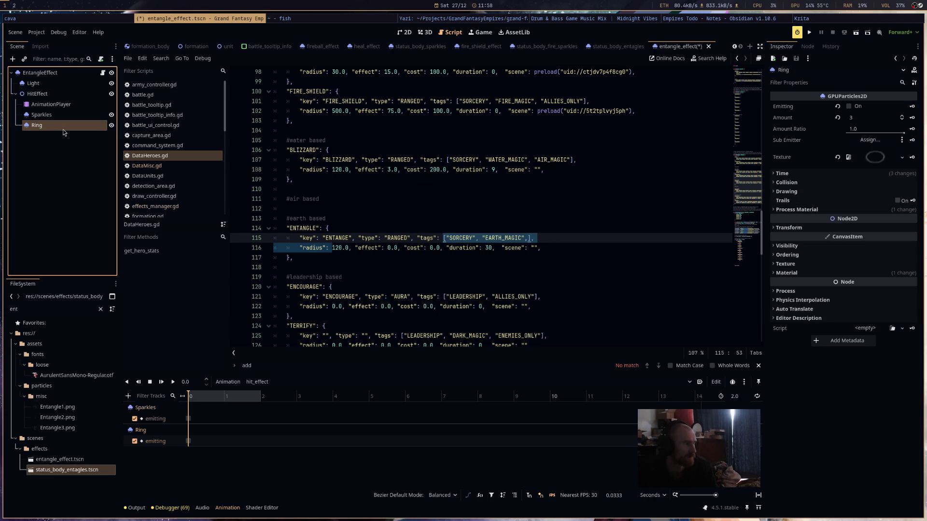
{"action": "left_click", "coordinate": [850, 210]}
{"action": "left_click", "coordinate": [901, 219]}
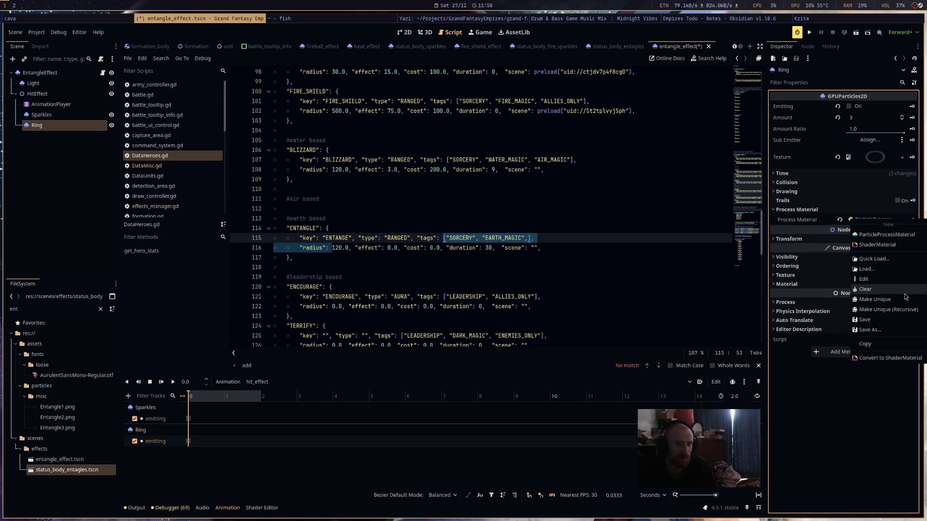
{"action": "left_click", "coordinate": [889, 310]}
{"action": "left_click", "coordinate": [509, 330]}
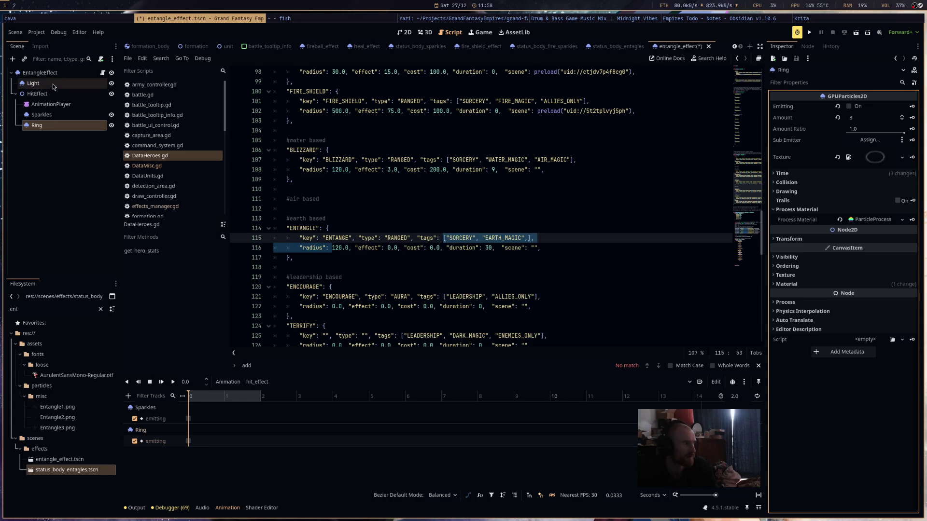
- Make the Light and EntangleEffect process materials unique recursively, then save
{"action": "left_click", "coordinate": [34, 83]}
{"action": "left_click", "coordinate": [884, 210]}
{"action": "right_click", "coordinate": [879, 222]}
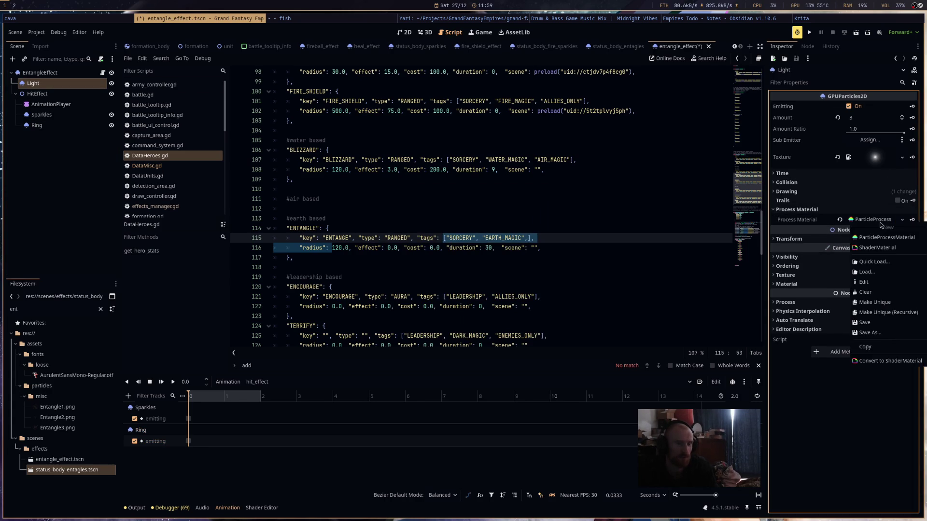
{"action": "left_click", "coordinate": [899, 314]}
{"action": "left_click", "coordinate": [498, 329]}
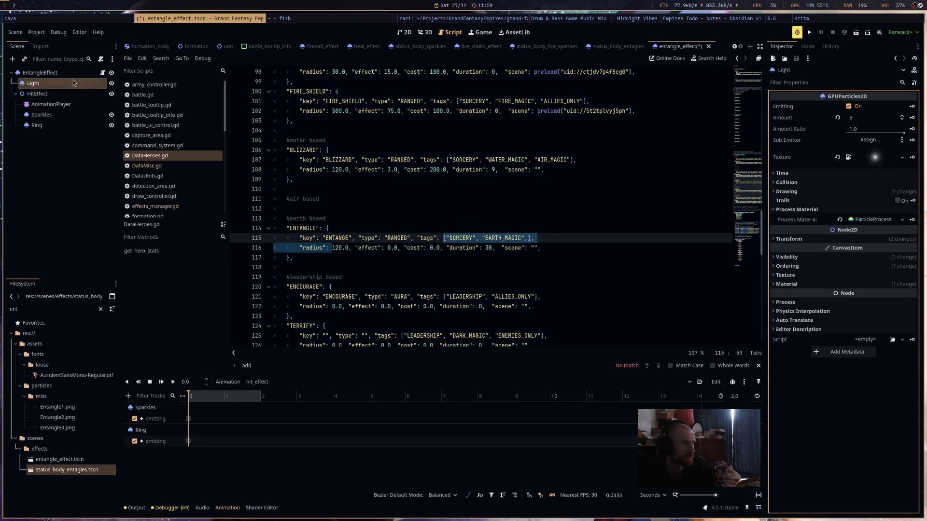
{"action": "left_click", "coordinate": [40, 72]}
{"action": "left_click", "coordinate": [876, 311]}
{"action": "right_click", "coordinate": [873, 321]}
{"action": "left_click", "coordinate": [886, 412]}
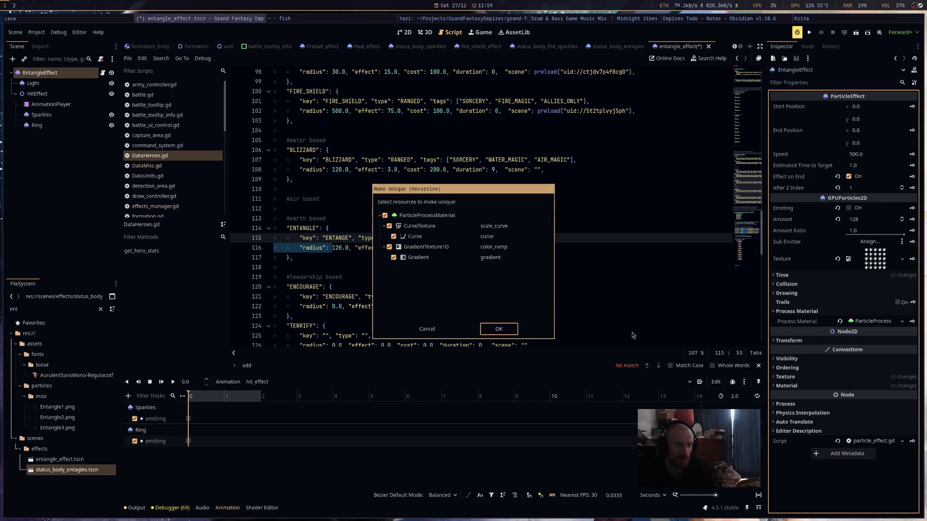
{"action": "left_click", "coordinate": [497, 329]}
{"action": "key", "text": "ctrl+s"}
- Switch to the 2D view and centre it on the particle effect
{"action": "left_click", "coordinate": [405, 33]}
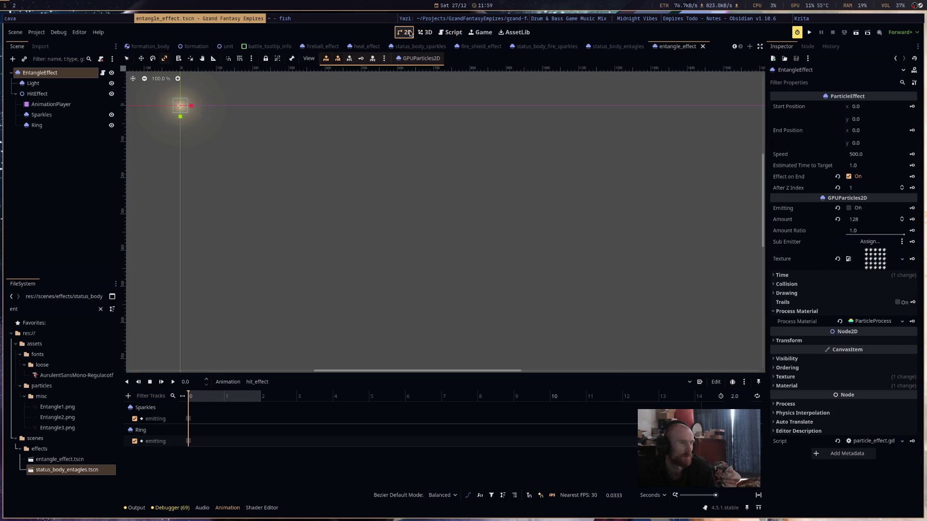
{"action": "key", "text": "f"}
{"action": "scroll", "coordinate": [401, 148], "scroll_direction": "up", "scroll_amount": 3}
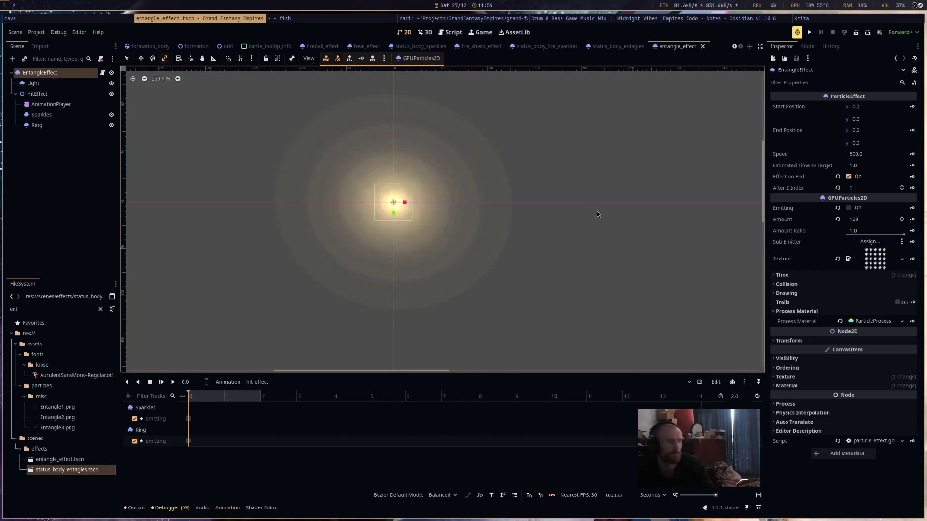
{"action": "left_click", "coordinate": [34, 83]}
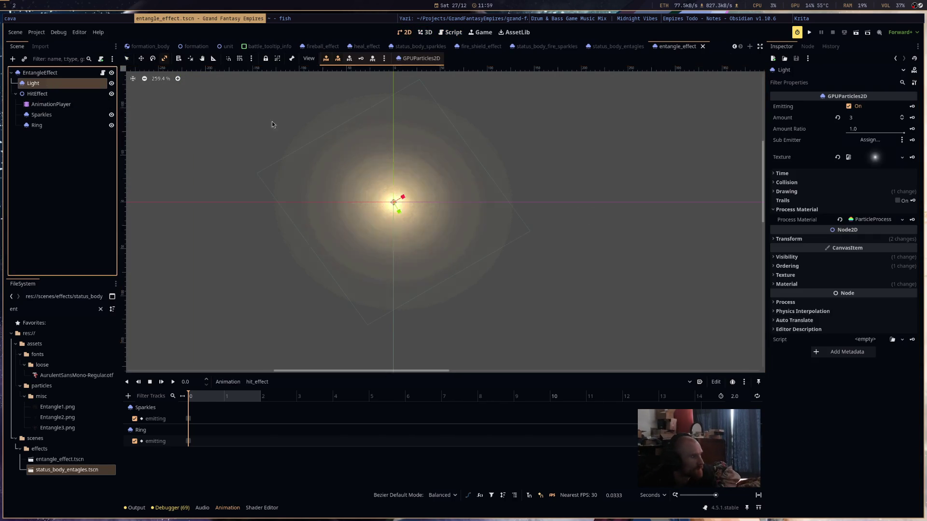
- Reset Light's modulate colour to white and save
{"action": "left_click", "coordinate": [869, 219]}
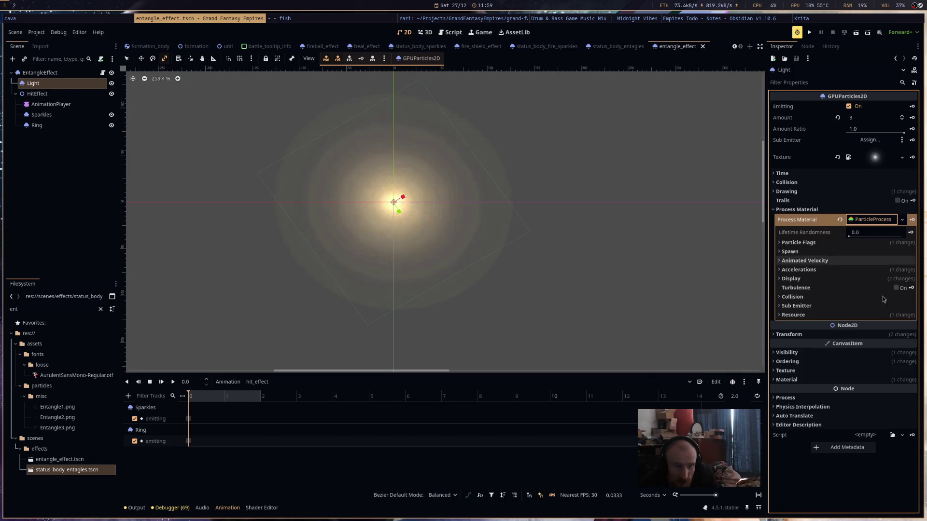
{"action": "left_click", "coordinate": [858, 356]}
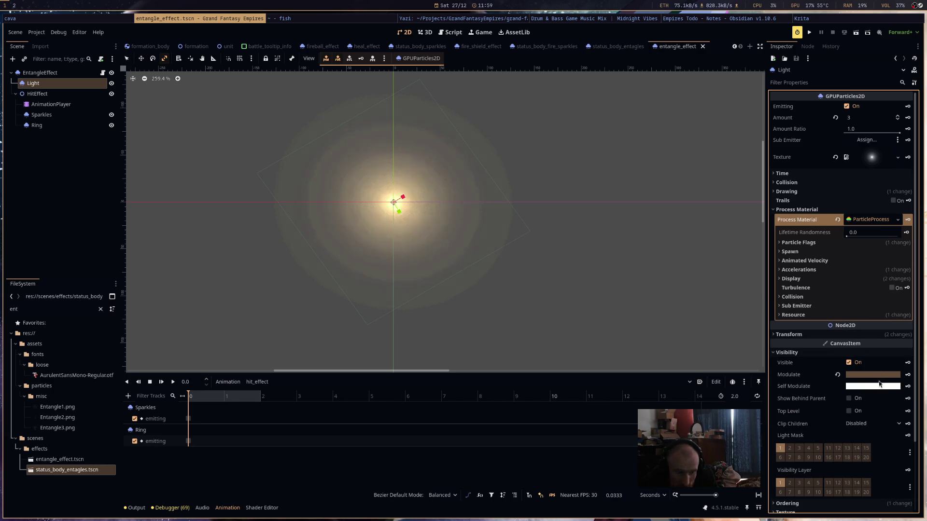
{"action": "left_click", "coordinate": [837, 375]}
{"action": "key", "text": "ctrl+s"}
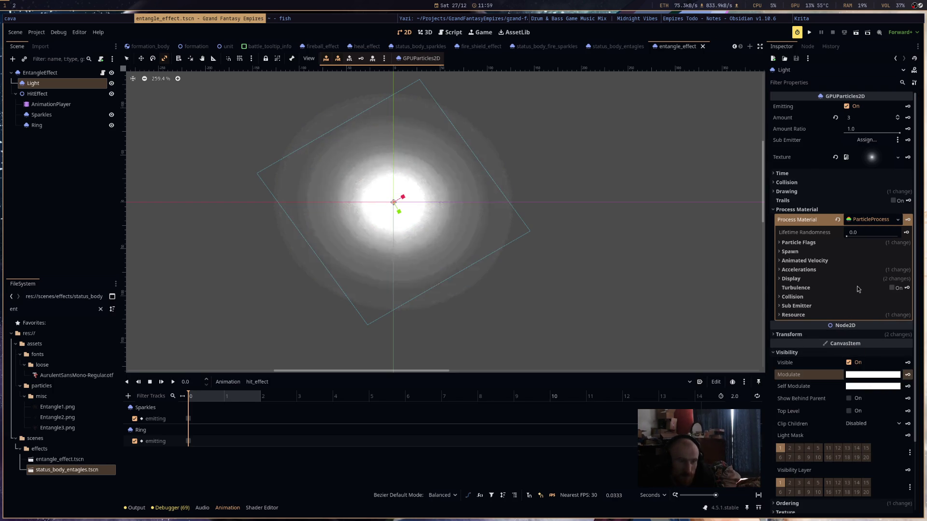
- Recolour the left stop of Light's colour ramp gradient to green
{"action": "left_click", "coordinate": [858, 279]}
{"action": "left_click", "coordinate": [859, 310]}
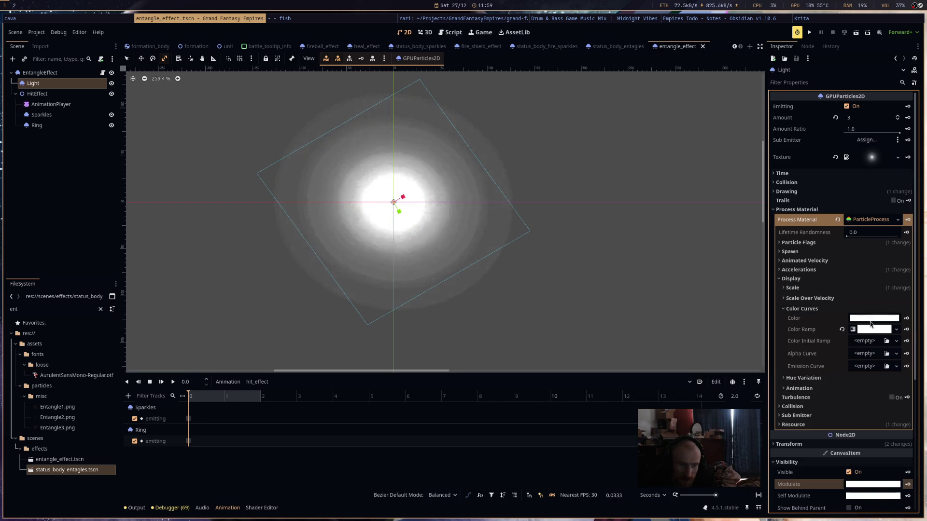
{"action": "left_click", "coordinate": [874, 329]}
{"action": "left_click", "coordinate": [873, 340]}
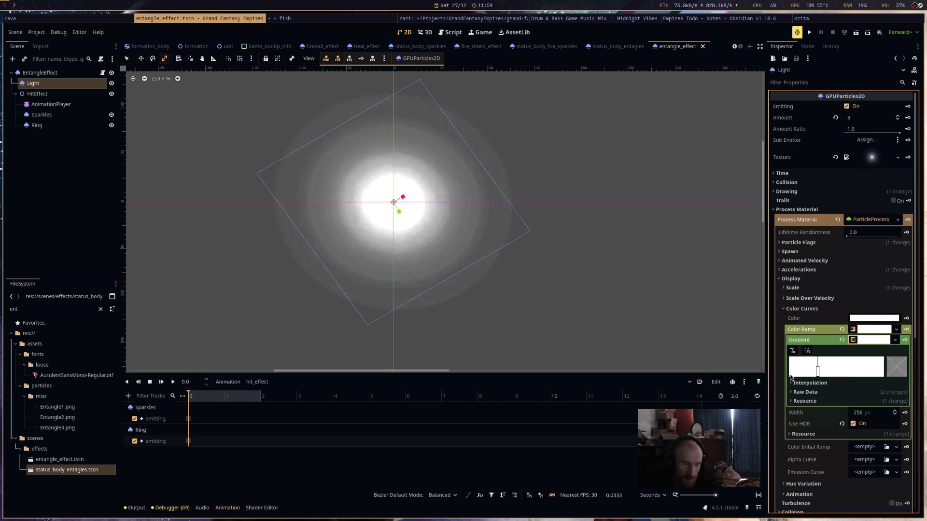
{"action": "left_click", "coordinate": [818, 372]}
{"action": "double_click", "coordinate": [819, 372]}
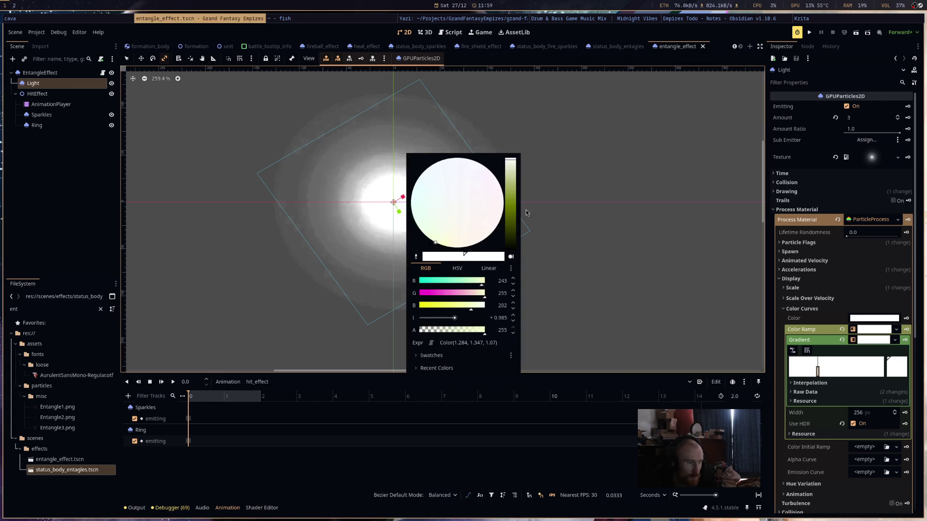
{"action": "left_click", "coordinate": [513, 205]}
{"action": "mouse_move", "coordinate": [455, 227]}
{"action": "left_mouse_down"}
{"action": "mouse_move", "coordinate": [416, 213]}
{"action": "mouse_move", "coordinate": [431, 239]}
{"action": "mouse_move", "coordinate": [420, 230]}
{"action": "mouse_move", "coordinate": [413, 237]}
{"action": "mouse_move", "coordinate": [423, 256]}
{"action": "mouse_move", "coordinate": [412, 239]}
{"action": "left_mouse_up"}
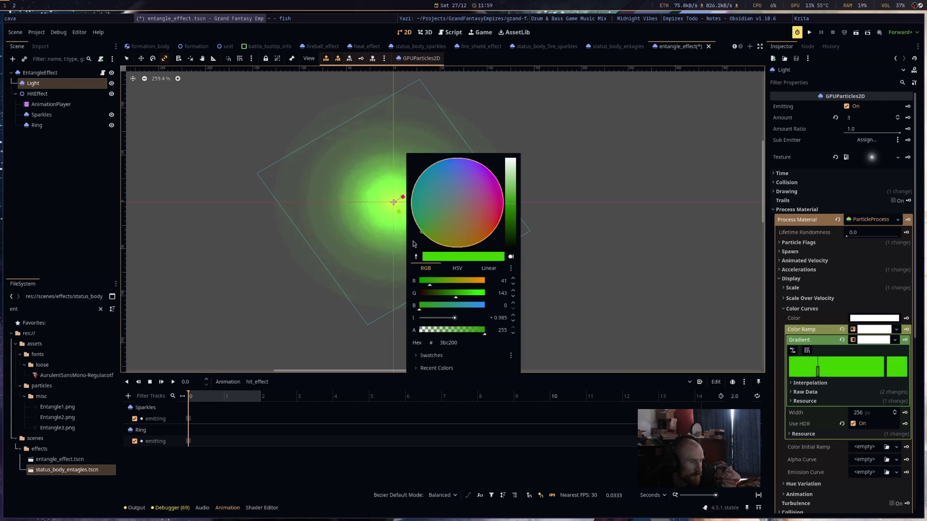
{"action": "left_click", "coordinate": [509, 198]}
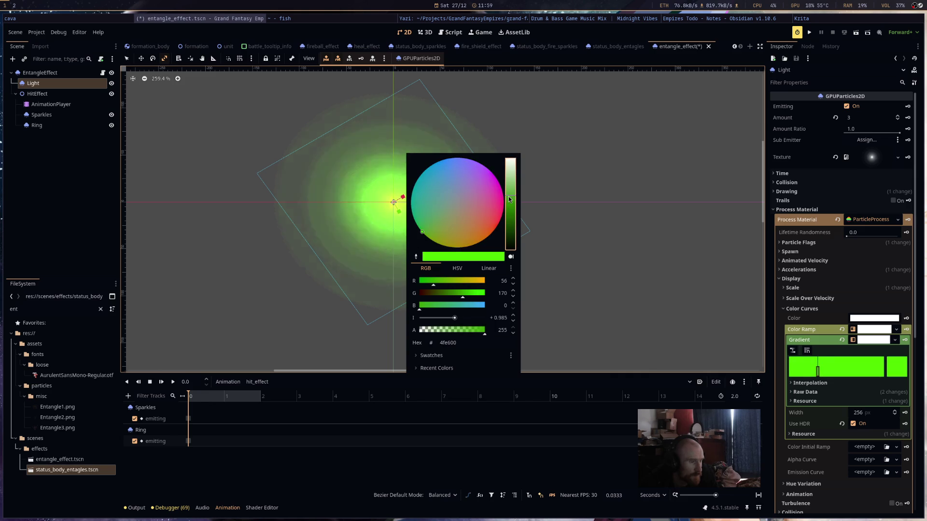
{"action": "left_click", "coordinate": [807, 370]}
- Shift the green stop, set the end stop to black, add a pale green stop, and save
{"action": "left_click_drag", "start_coordinate": [818, 371], "coordinate": [862, 370]}
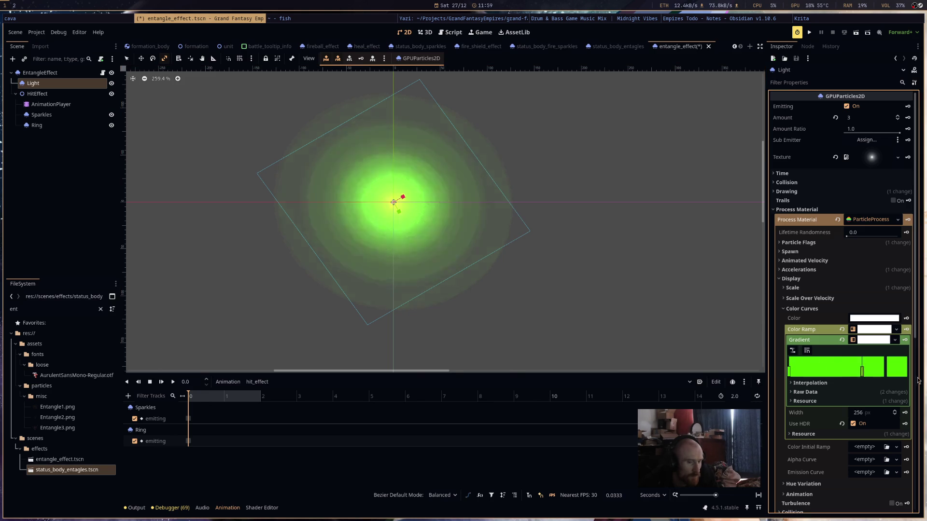
{"action": "double_click", "coordinate": [884, 370]}
{"action": "left_click_drag", "start_coordinate": [510, 162], "coordinate": [510, 140]}
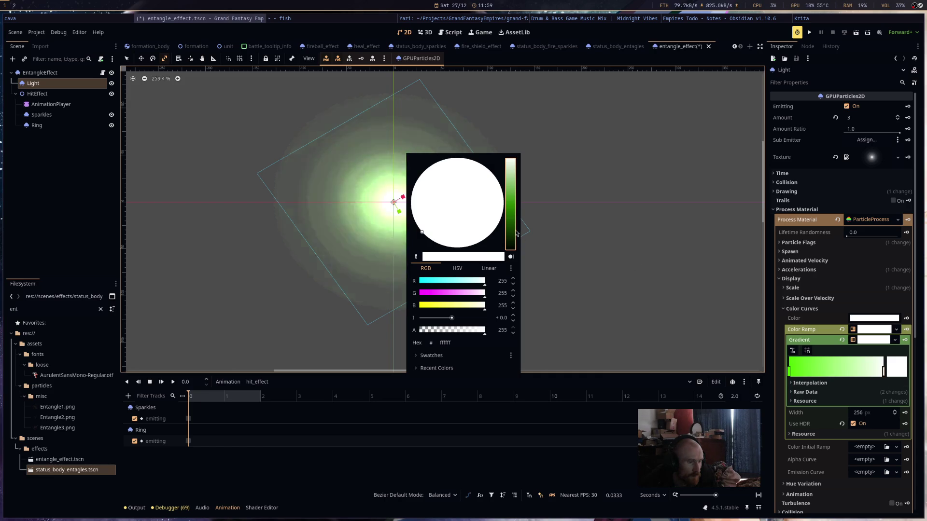
{"action": "left_click_drag", "start_coordinate": [507, 191], "coordinate": [509, 298]}
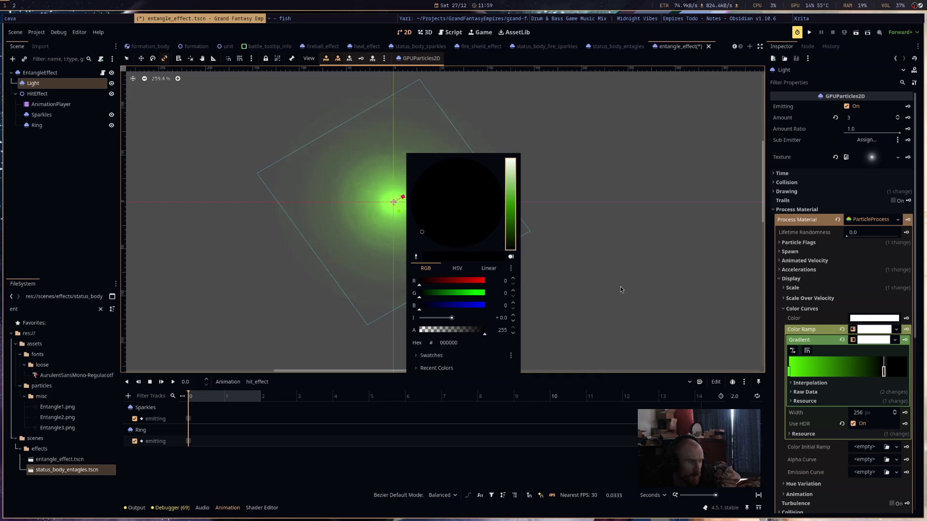
{"action": "left_click", "coordinate": [819, 371]}
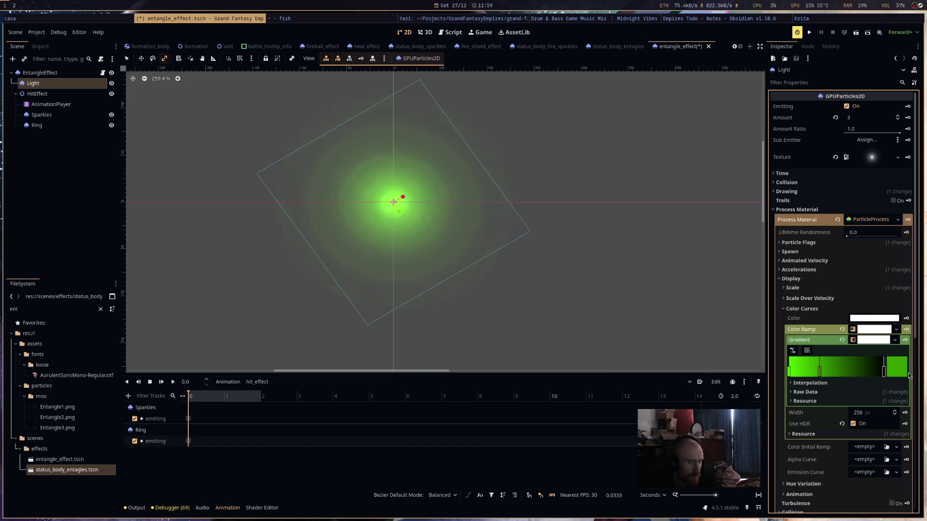
{"action": "double_click", "coordinate": [819, 372]}
{"action": "left_click_drag", "start_coordinate": [503, 207], "coordinate": [505, 169]}
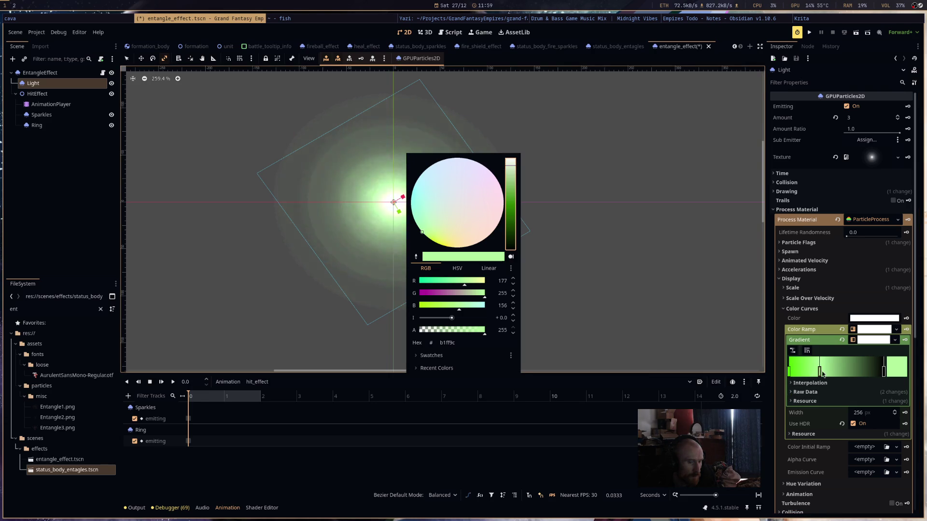
{"action": "left_click", "coordinate": [821, 373]}
{"action": "left_click_drag", "start_coordinate": [820, 373], "coordinate": [834, 374]}
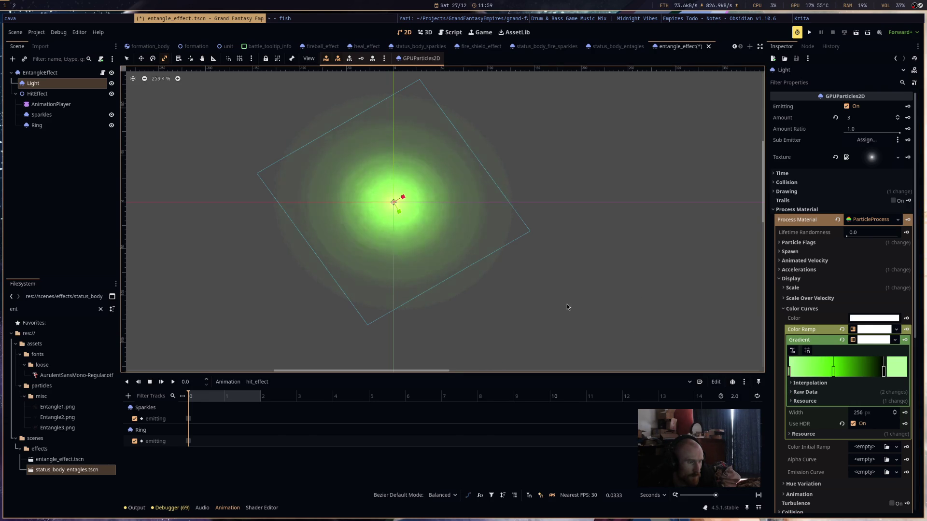
{"action": "key", "text": "ctrl+s"}
- Set Light's transform rotation to -44.7 degrees and save
{"action": "scroll", "coordinate": [856, 357], "scroll_direction": "down", "scroll_amount": 5}
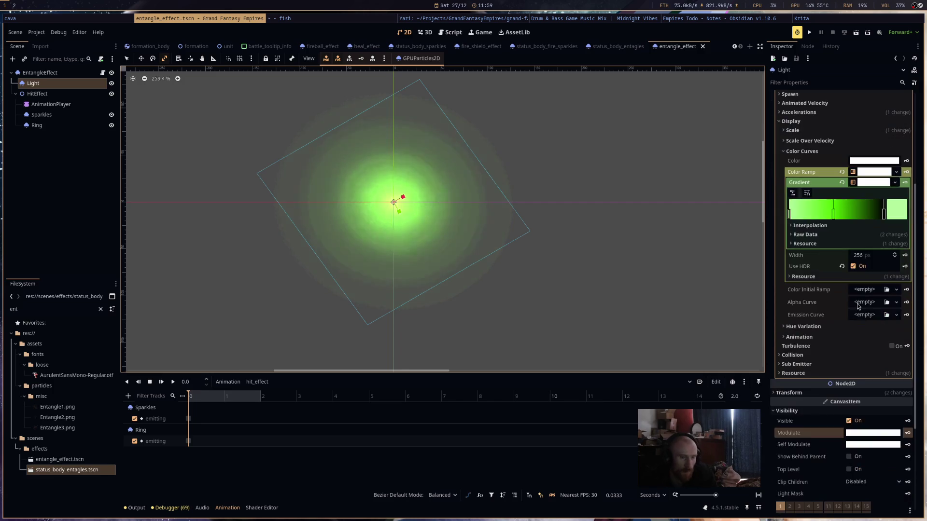
{"action": "scroll", "coordinate": [831, 290], "scroll_direction": "down", "scroll_amount": 1}
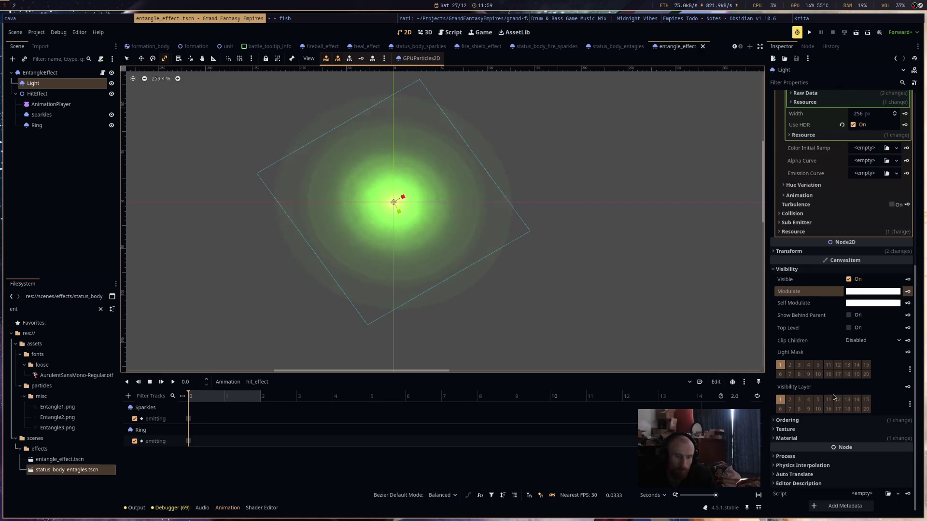
{"action": "left_click", "coordinate": [809, 251]}
{"action": "left_click_drag", "start_coordinate": [871, 290], "coordinate": [870, 291]}
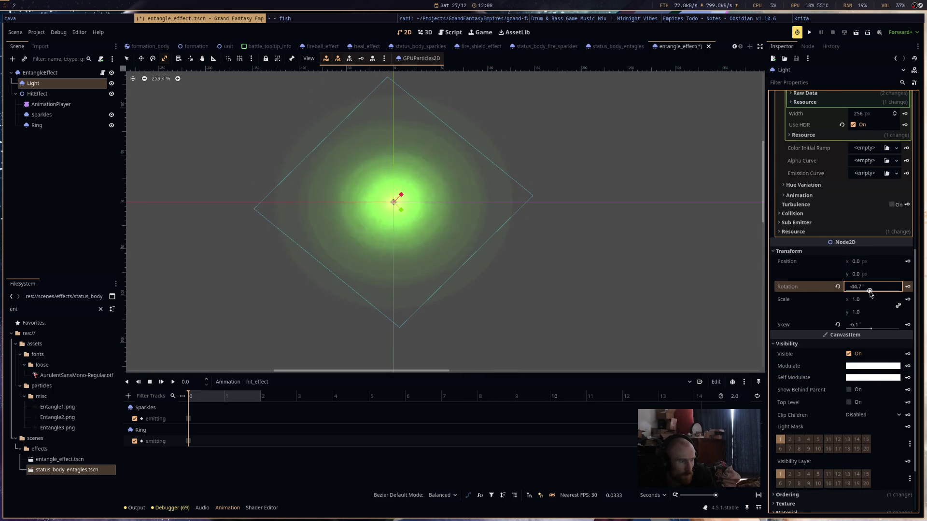
{"action": "key", "text": "ctrl+s"}
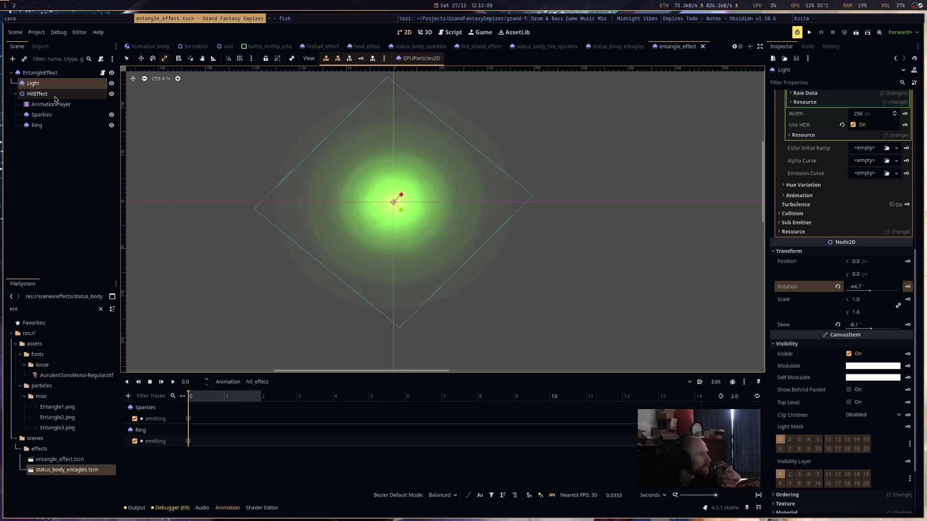
{"action": "left_click", "coordinate": [65, 72]}
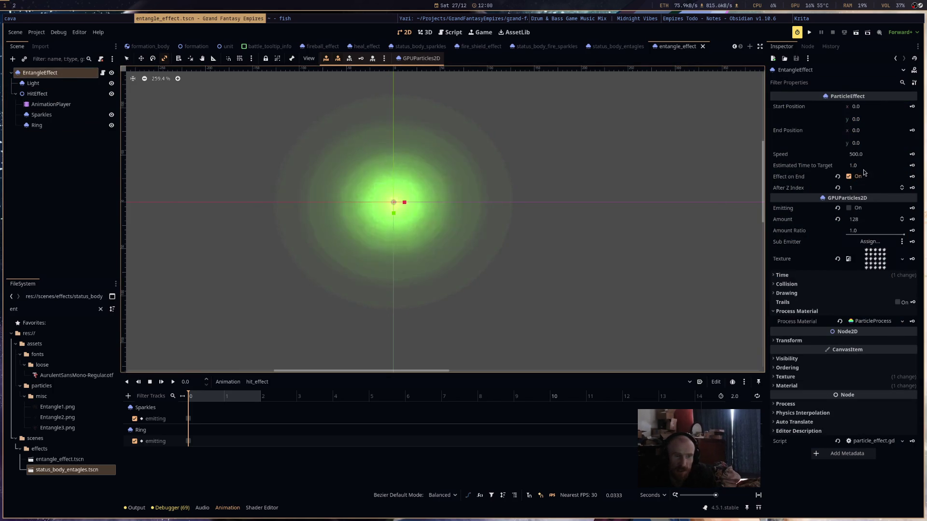
- Turn on EntangleEffect emitting to preview it, save, and expand its colour ramp gradient
{"action": "left_click", "coordinate": [850, 208]}
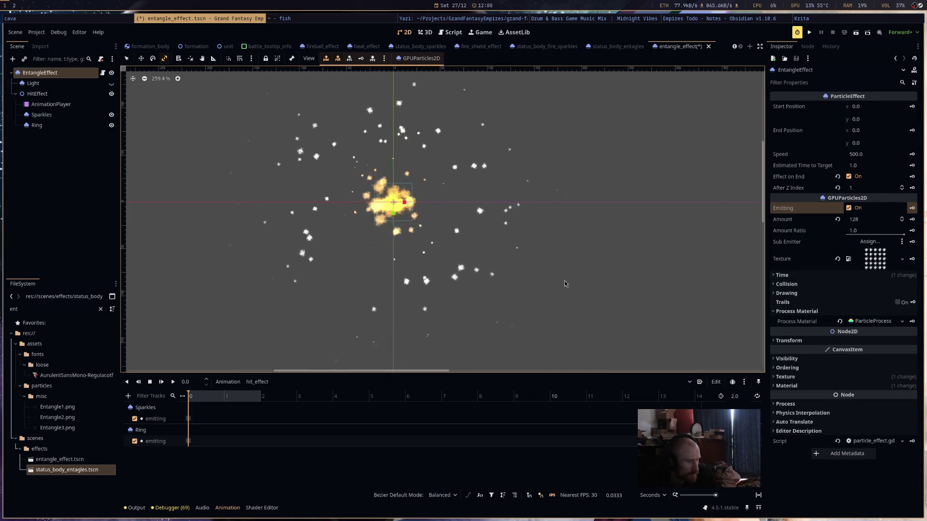
{"action": "key", "text": "ctrl+s"}
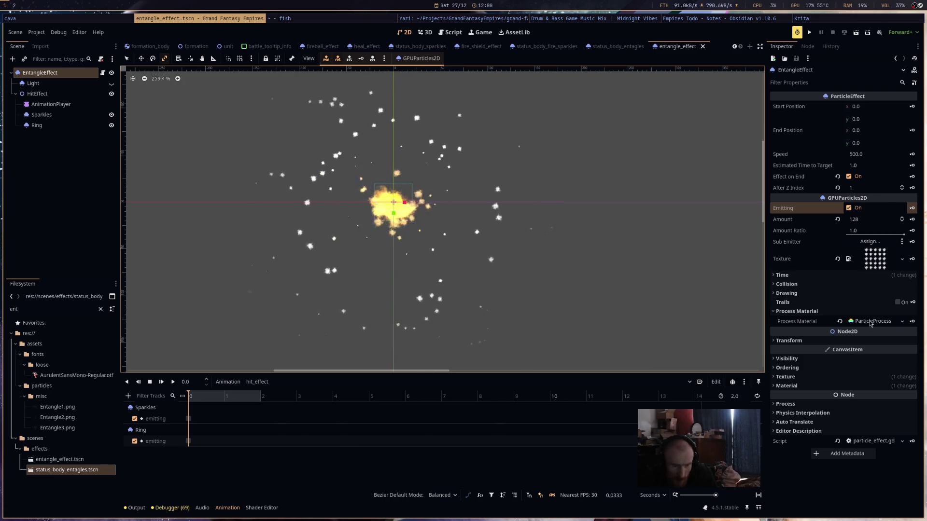
{"action": "left_click", "coordinate": [871, 322]}
{"action": "left_click", "coordinate": [791, 380]}
{"action": "scroll", "coordinate": [807, 372], "scroll_direction": "down", "scroll_amount": 2}
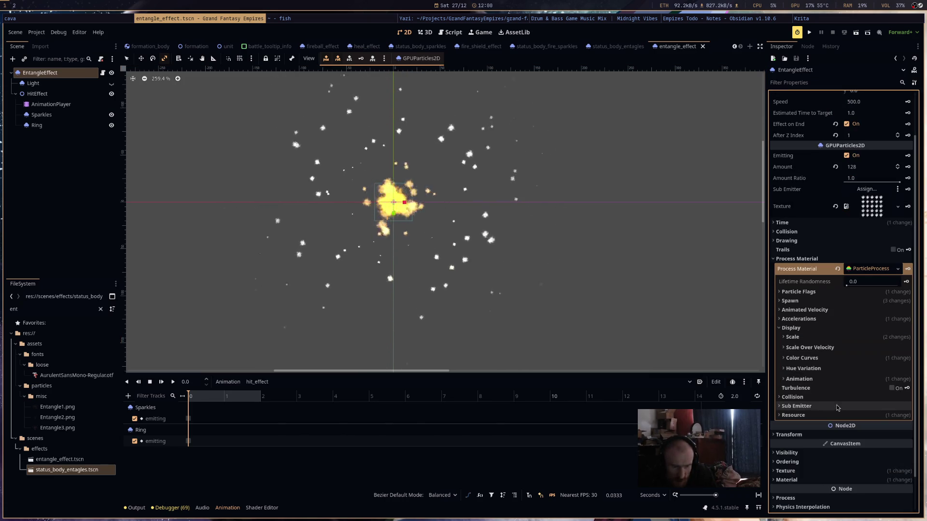
{"action": "left_click", "coordinate": [810, 359]}
{"action": "left_click", "coordinate": [872, 379]}
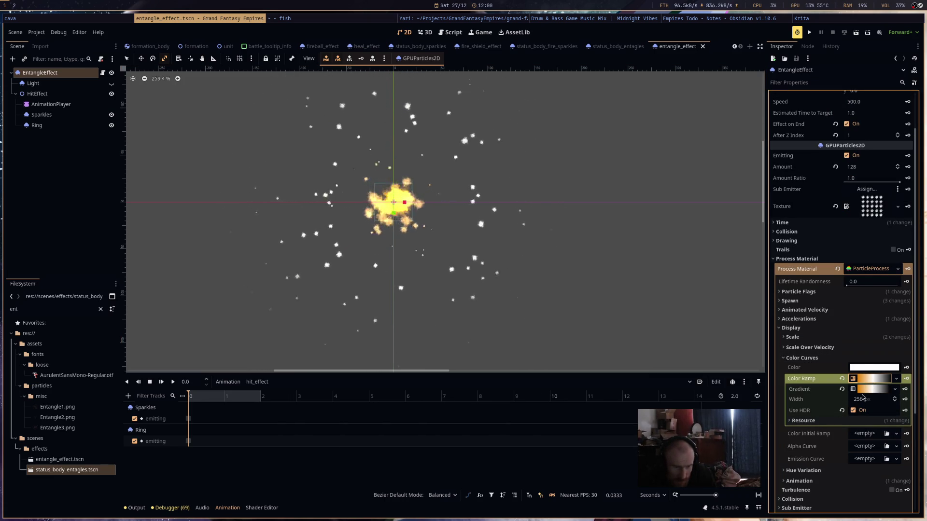
{"action": "scroll", "coordinate": [855, 406], "scroll_direction": "down", "scroll_amount": 5}
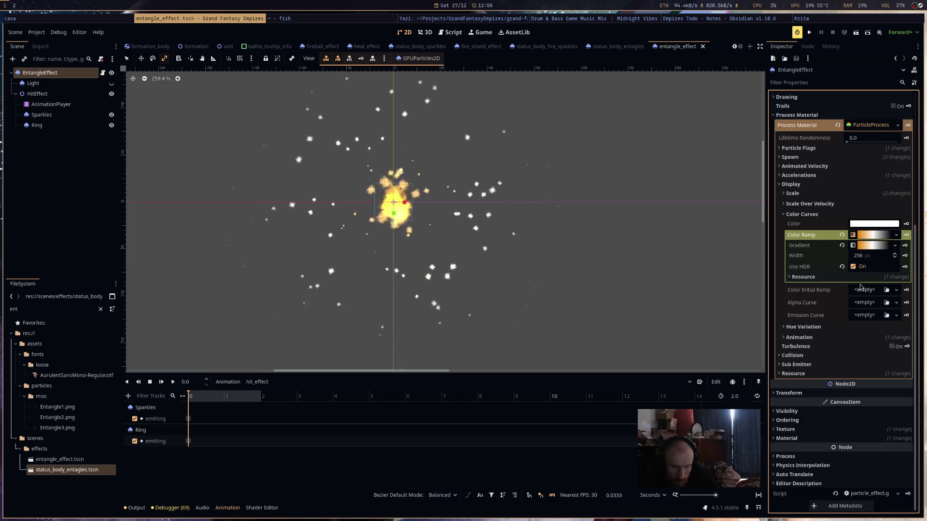
{"action": "left_click", "coordinate": [872, 246]}
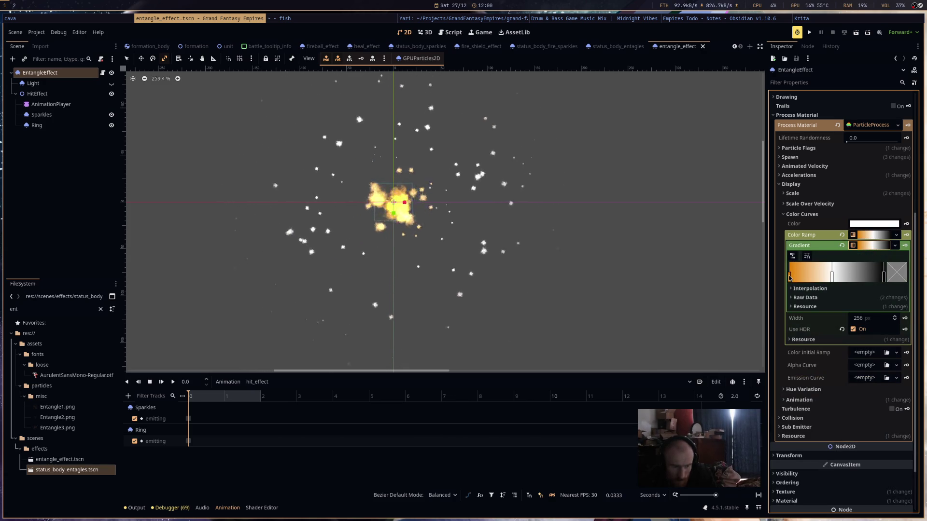
- Recolour the ramp's end stop green and its middle stop teal-green 00ac83, then save
{"action": "left_click", "coordinate": [893, 279]}
{"action": "left_click", "coordinate": [426, 236]}
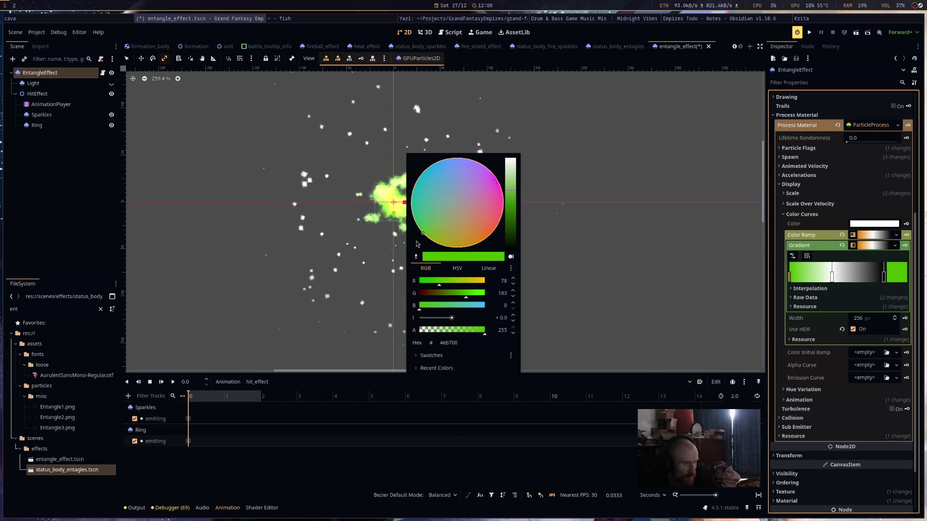
{"action": "mouse_move", "coordinate": [514, 194]}
{"action": "left_mouse_down"}
{"action": "mouse_move", "coordinate": [514, 179]}
{"action": "mouse_move", "coordinate": [514, 211]}
{"action": "left_mouse_up"}
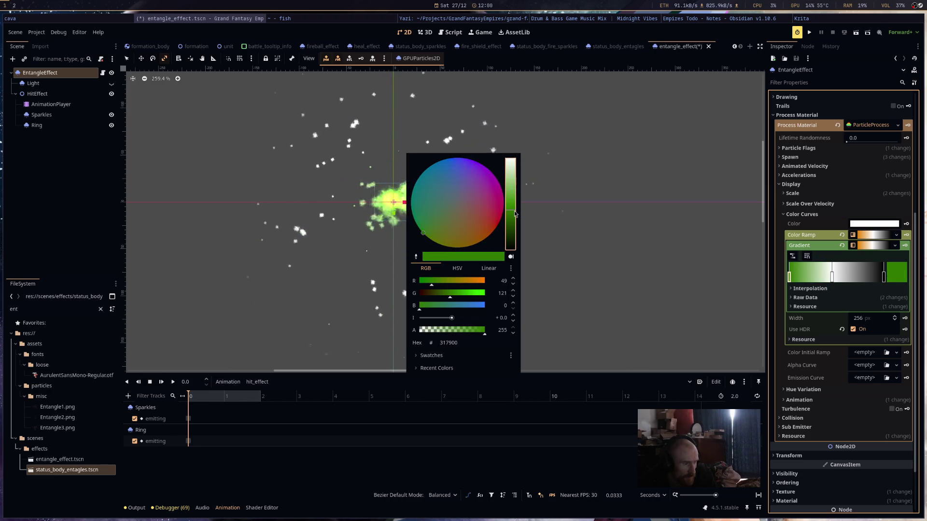
{"action": "left_click", "coordinate": [616, 233]}
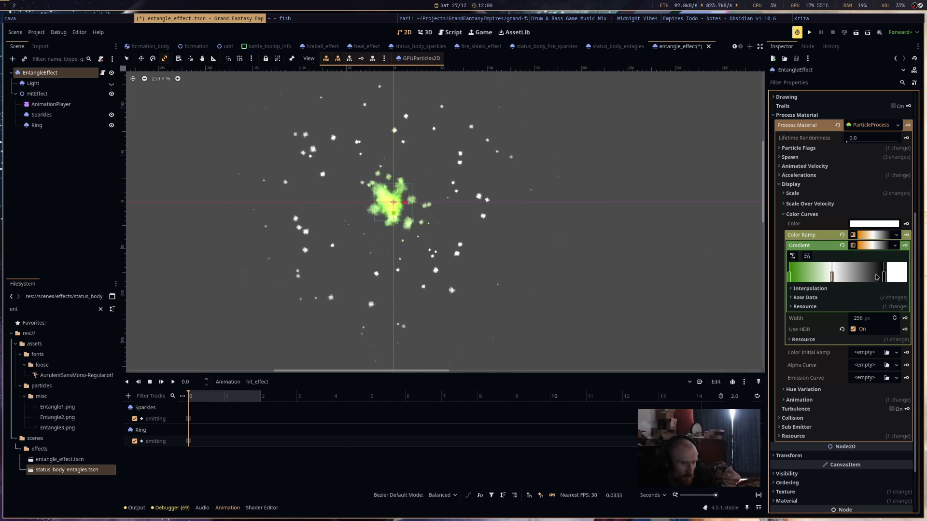
{"action": "double_click", "coordinate": [832, 277]}
{"action": "left_click", "coordinate": [509, 195]}
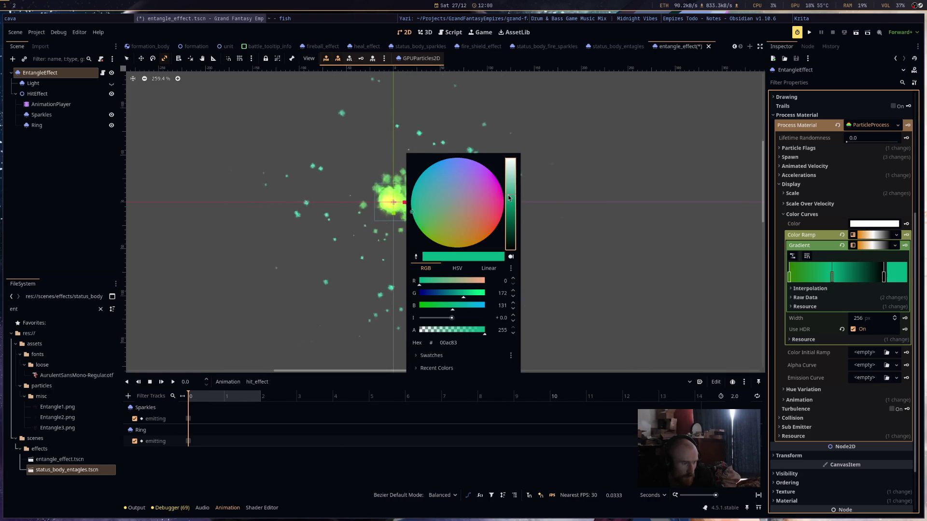
{"action": "left_click_drag", "start_coordinate": [517, 197], "coordinate": [514, 186]}
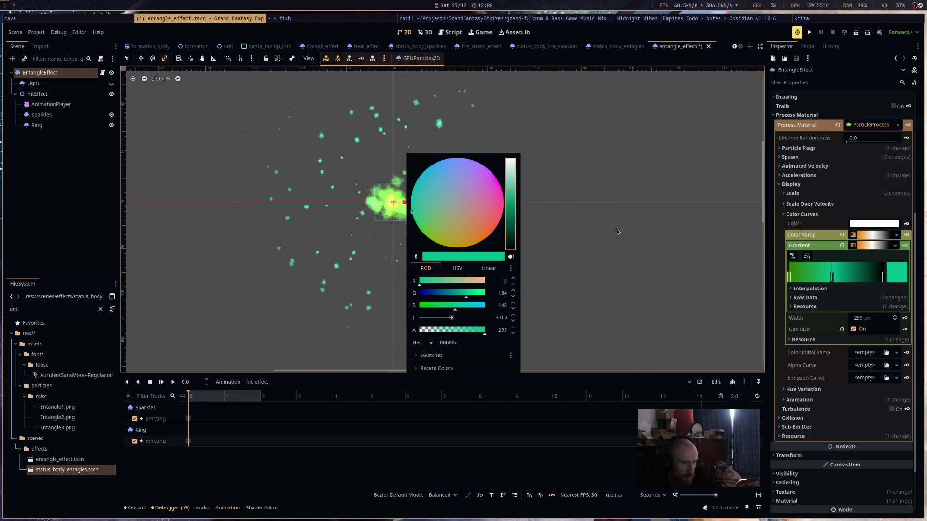
{"action": "left_click", "coordinate": [635, 283]}
{"action": "key", "text": "ctrl+s"}
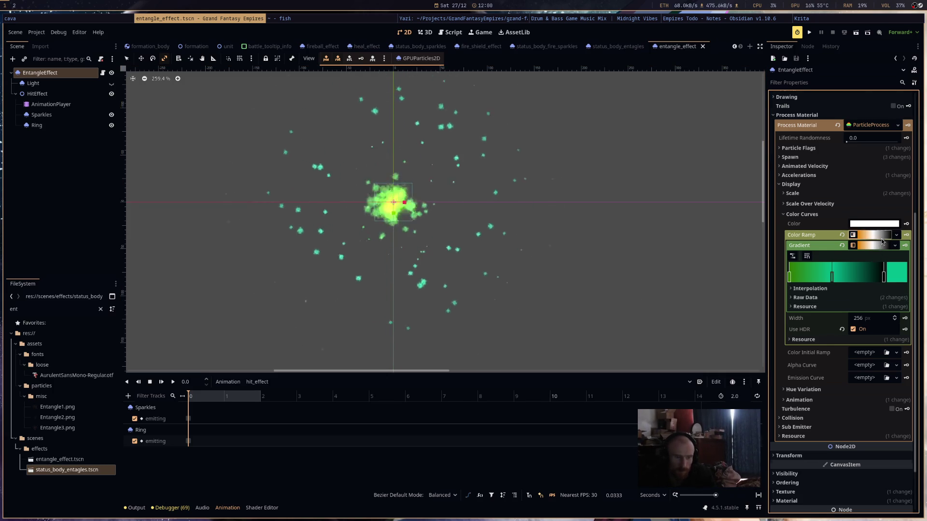
- Switch EntangleEffect emitting off, make the Light node visible, and save
{"action": "left_click", "coordinate": [874, 235]}
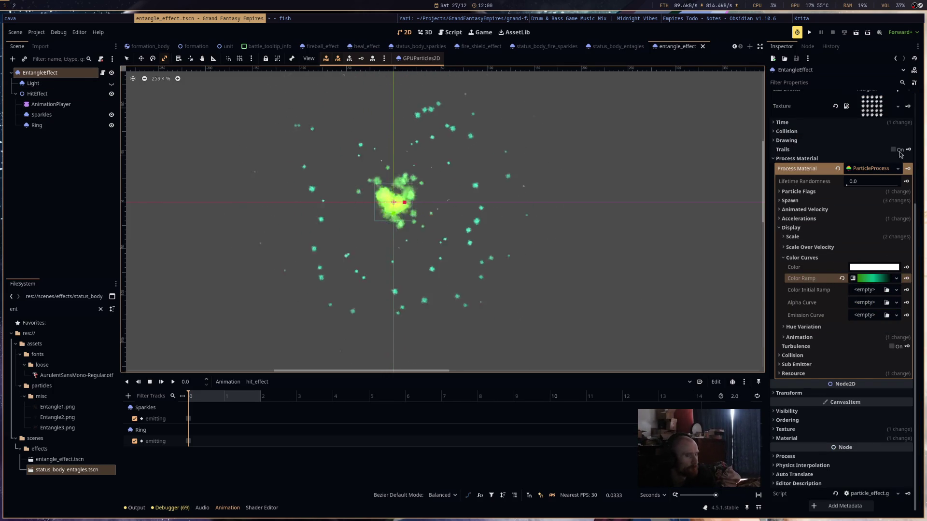
{"action": "scroll", "coordinate": [848, 220], "scroll_direction": "up", "scroll_amount": 5}
{"action": "left_click", "coordinate": [846, 208]}
{"action": "left_click", "coordinate": [111, 84]}
{"action": "key", "text": "ctrl+s"}
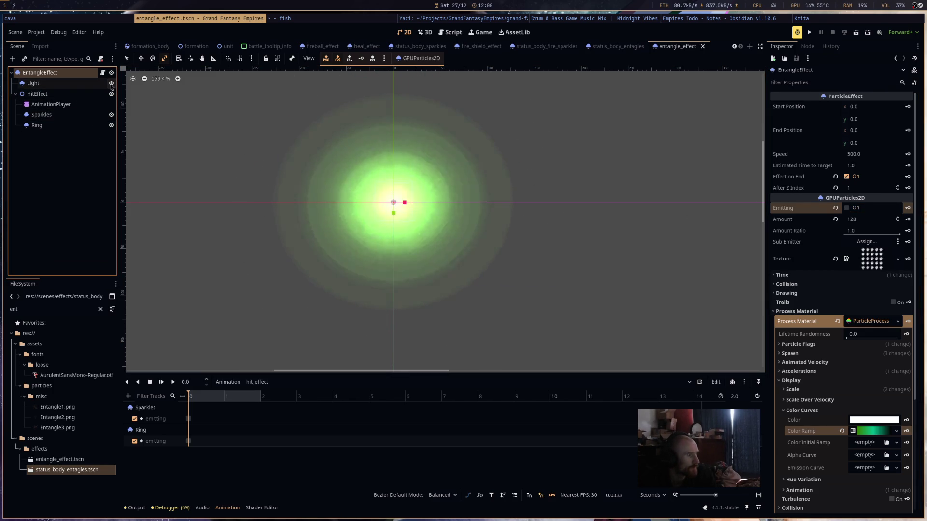
- Replay the Sparkles particle burst and select the Ring node
{"action": "left_click", "coordinate": [42, 114]}
{"action": "key", "text": "ctrl+r"}
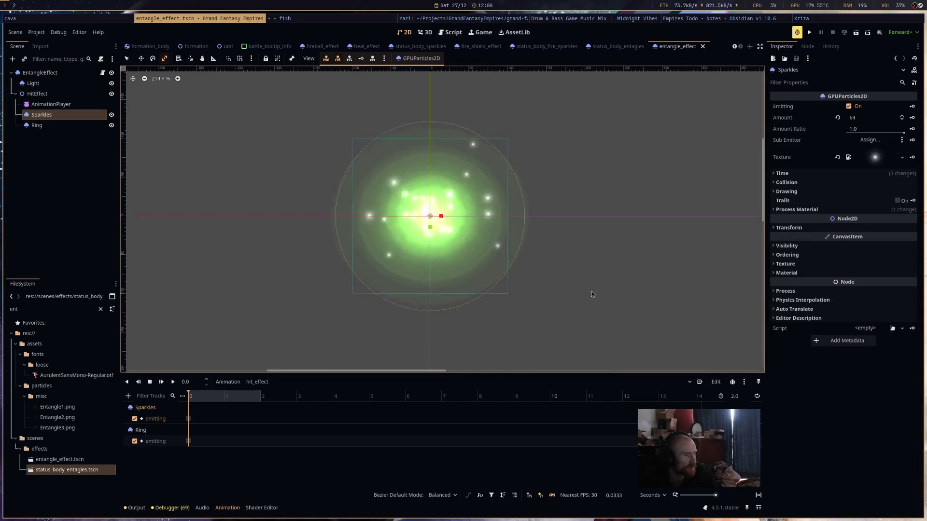
{"action": "scroll", "coordinate": [592, 291], "scroll_direction": "down", "scroll_amount": 3}
{"action": "left_click", "coordinate": [46, 125]}
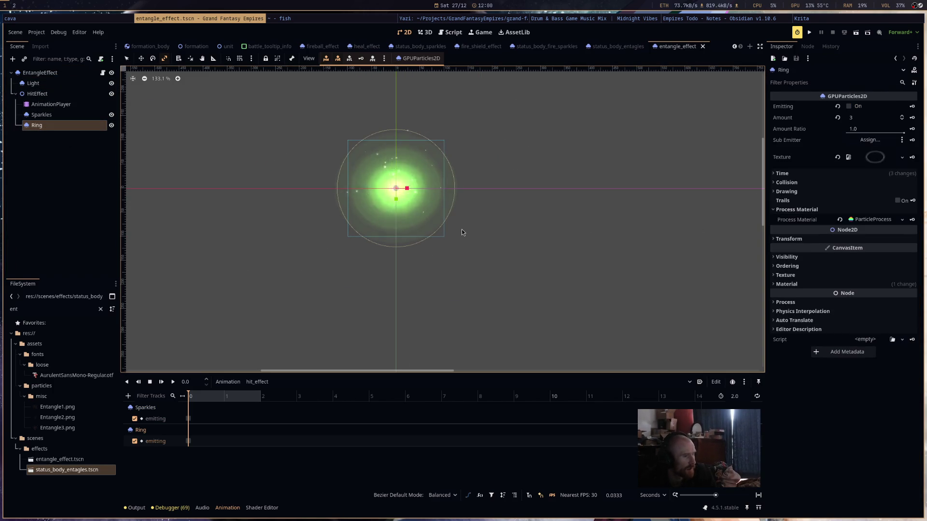
{"action": "key", "text": "ctrl+r"}
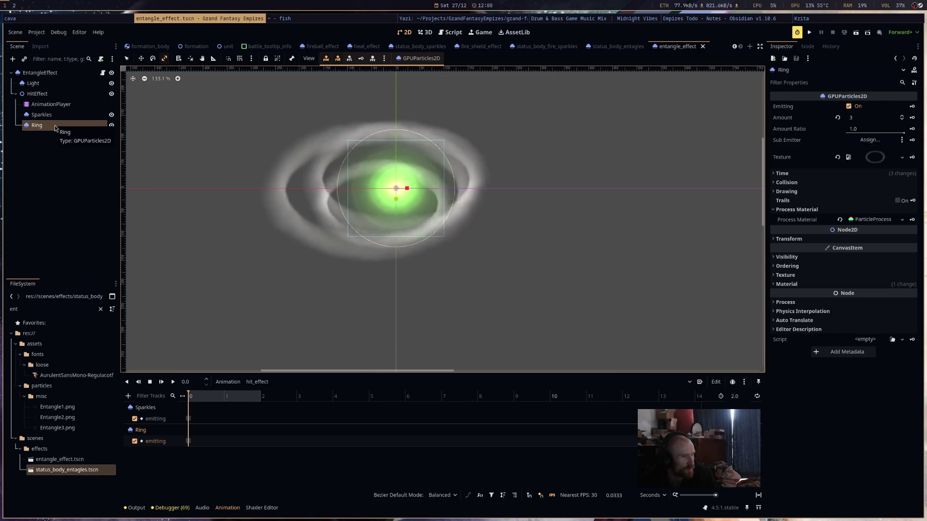
{"action": "left_click", "coordinate": [879, 221]}
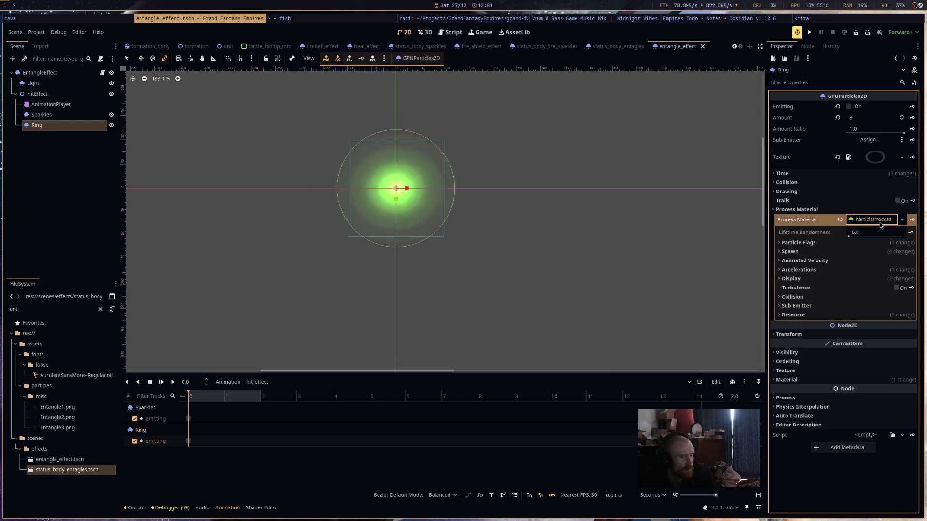
{"action": "left_click", "coordinate": [850, 279]}
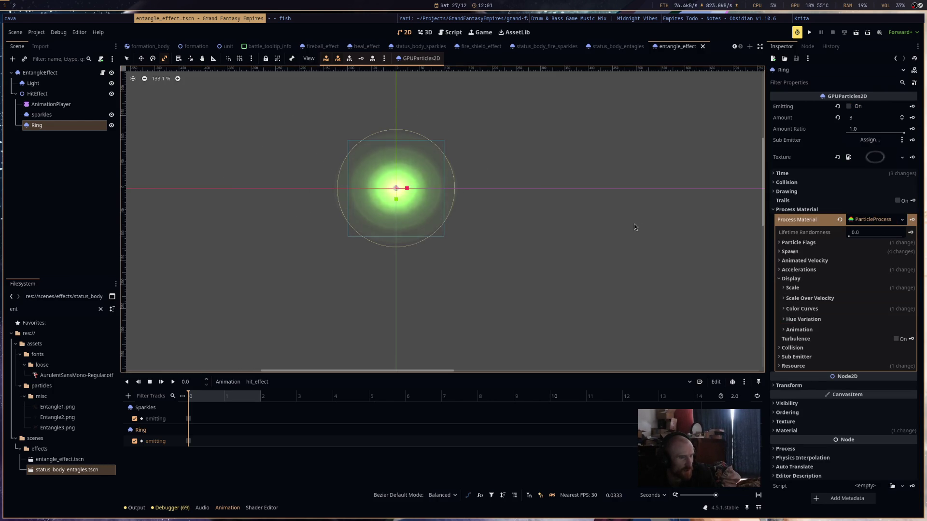
{"action": "key", "text": "ctrl+s"}
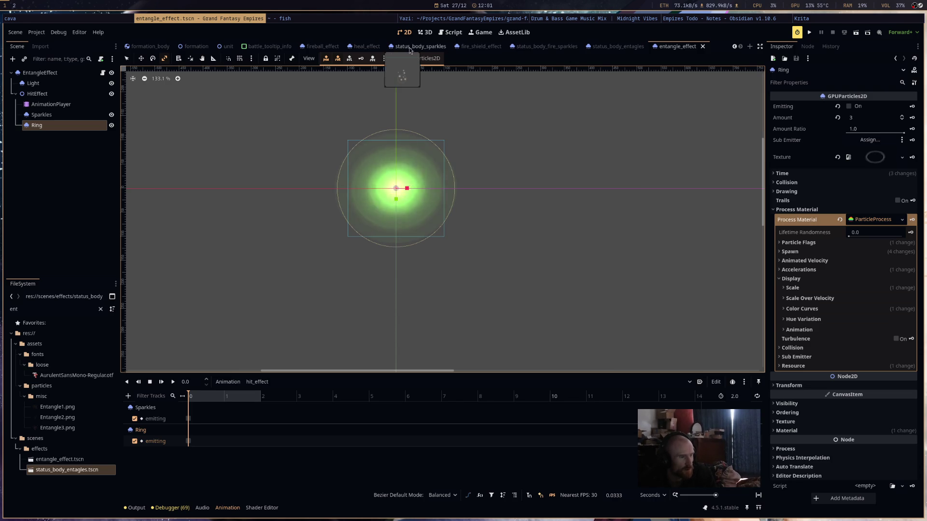
{"action": "left_click", "coordinate": [366, 46]}
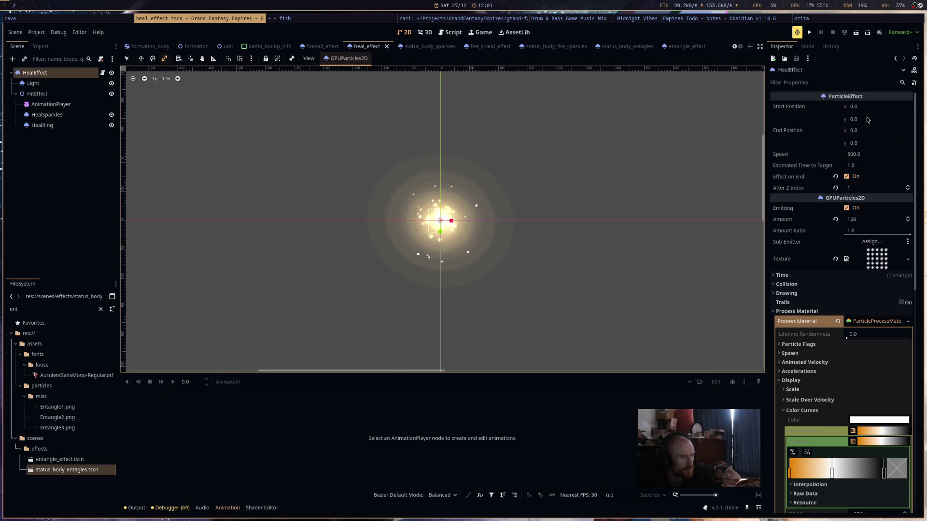
{"action": "left_click", "coordinate": [42, 126]}
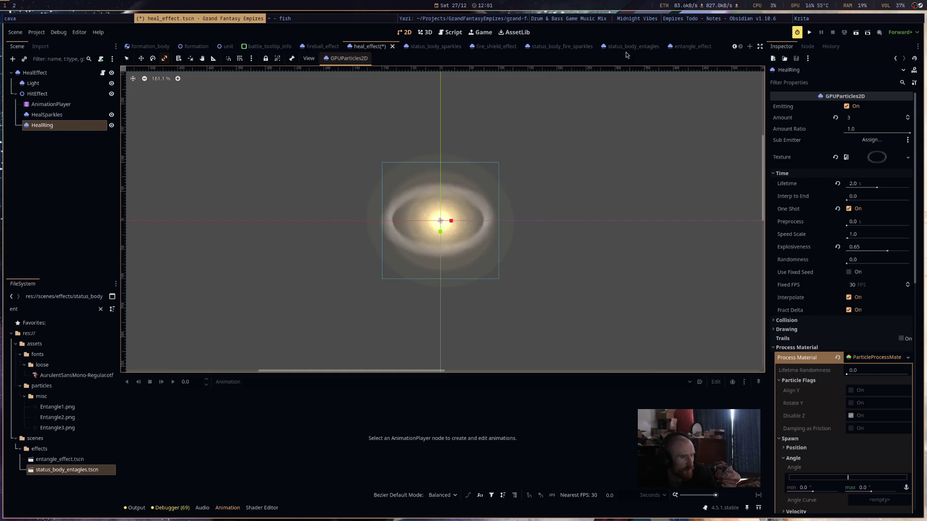
{"action": "key", "text": "ctrl+s"}
{"action": "left_click", "coordinate": [418, 51]}
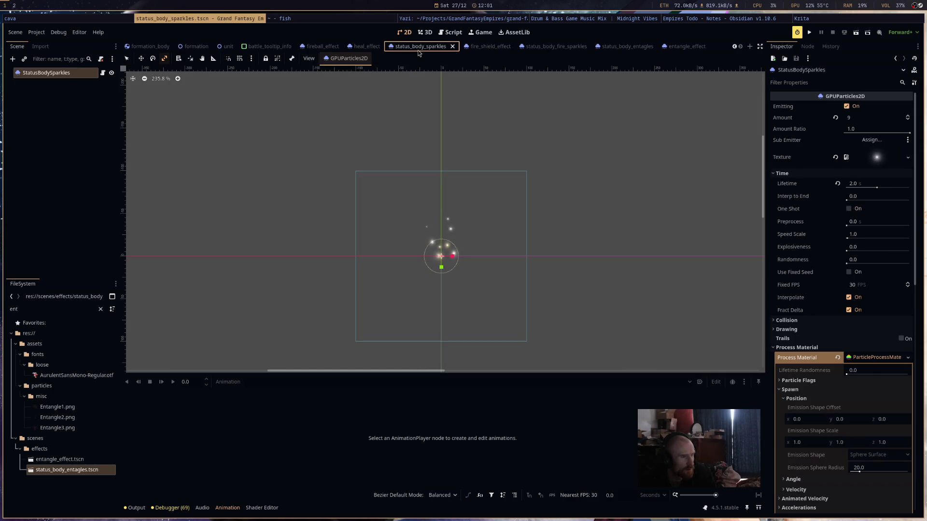
{"action": "left_click", "coordinate": [485, 46]}
{"action": "left_click", "coordinate": [37, 125]}
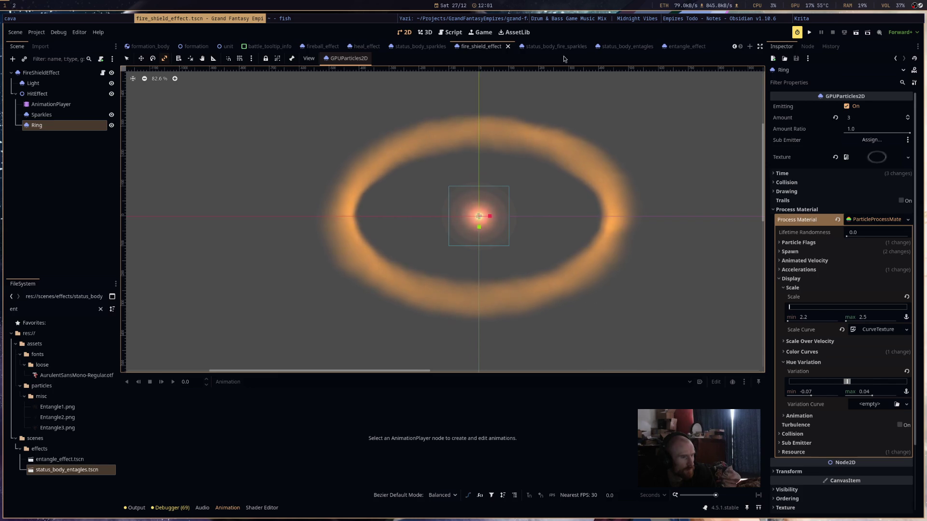
{"action": "key", "text": "ctrl+Tab"}
{"action": "left_click", "coordinate": [625, 46]}
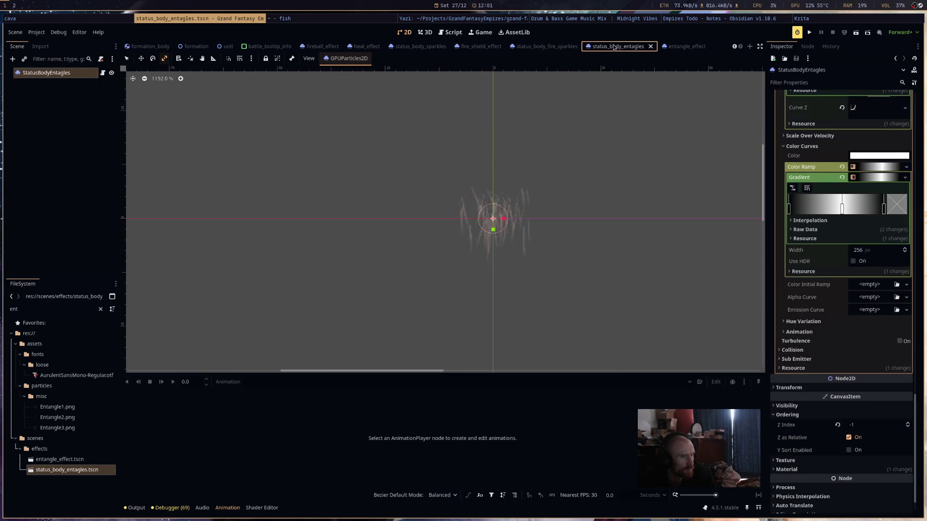
{"action": "left_click", "coordinate": [676, 47]}
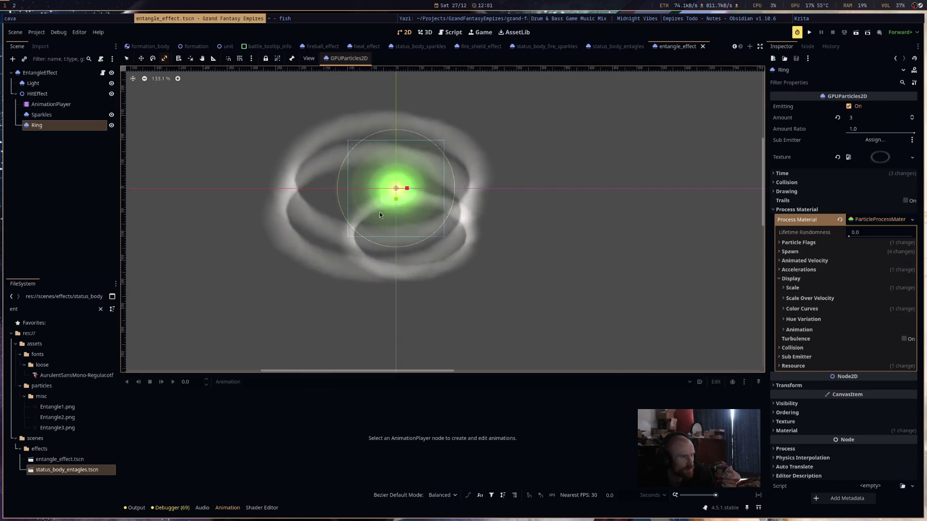
- Reduce the Ring's emission sphere radius to about 22.16
{"action": "left_click", "coordinate": [865, 288]}
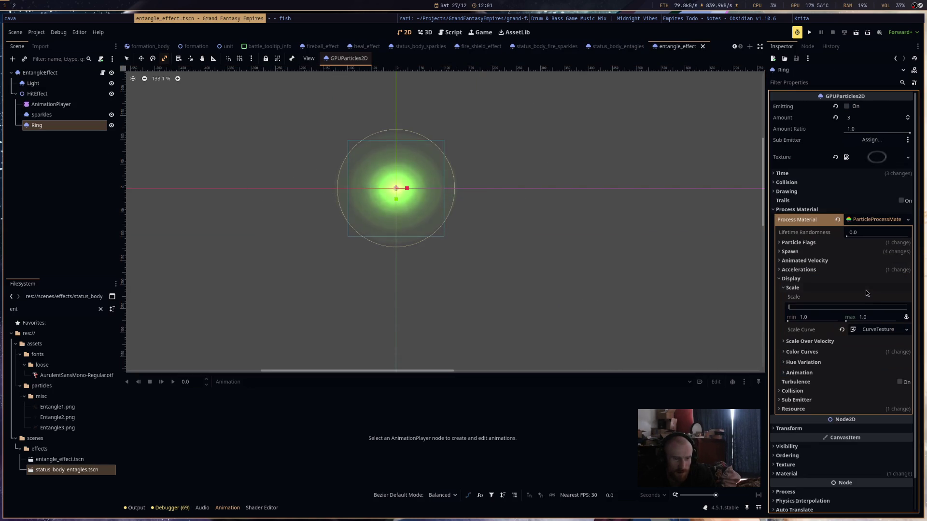
{"action": "left_click", "coordinate": [850, 242]}
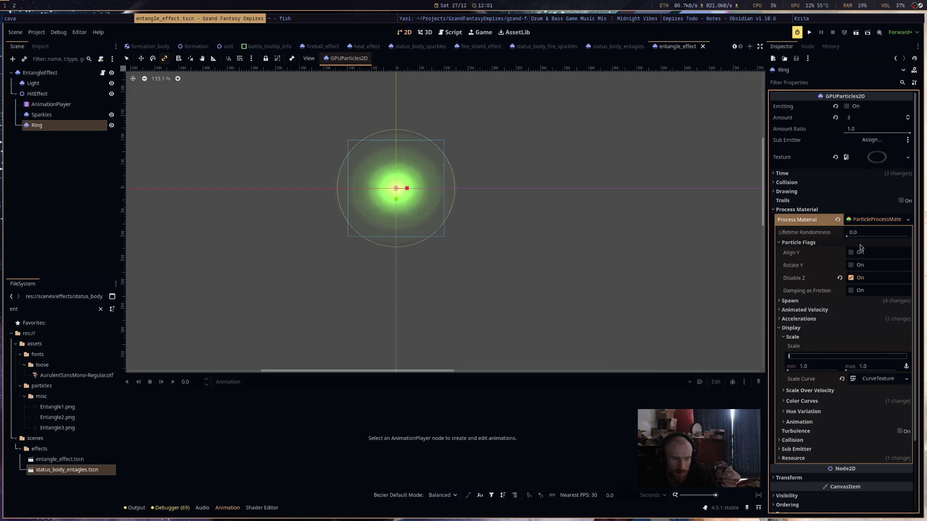
{"action": "left_click", "coordinate": [850, 301]}
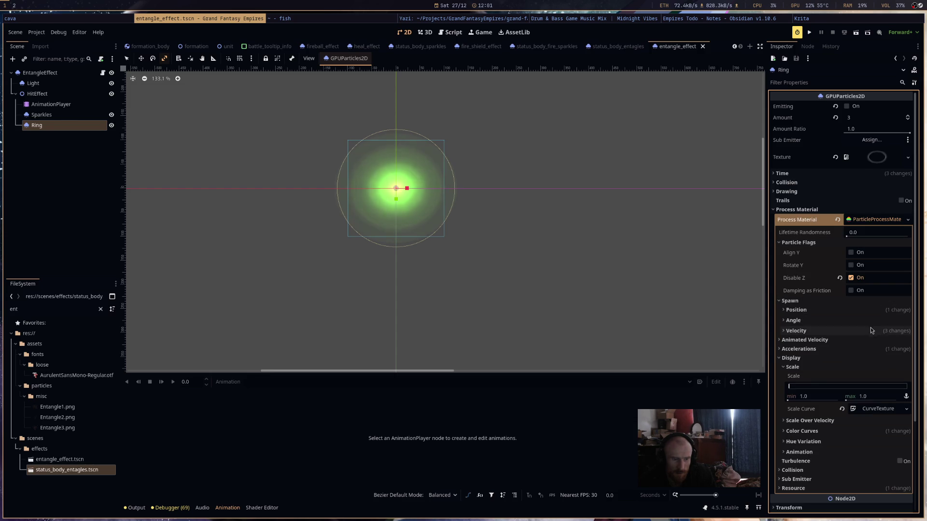
{"action": "left_click", "coordinate": [866, 310]}
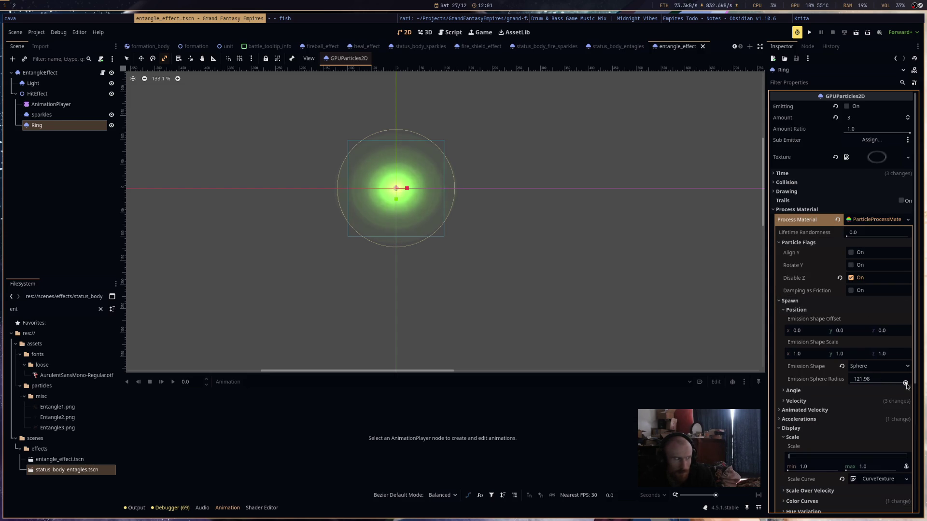
{"action": "left_click_drag", "start_coordinate": [906, 385], "coordinate": [861, 385]}
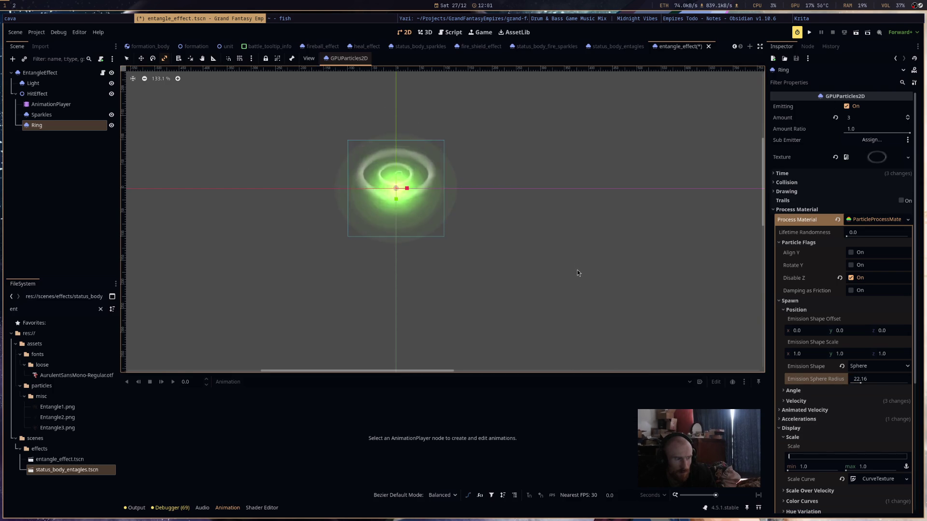
- Check the Ring's time settings and scale curve while replaying the particle burst
{"action": "left_click", "coordinate": [851, 175]}
{"action": "key", "text": "ctrl+r"}
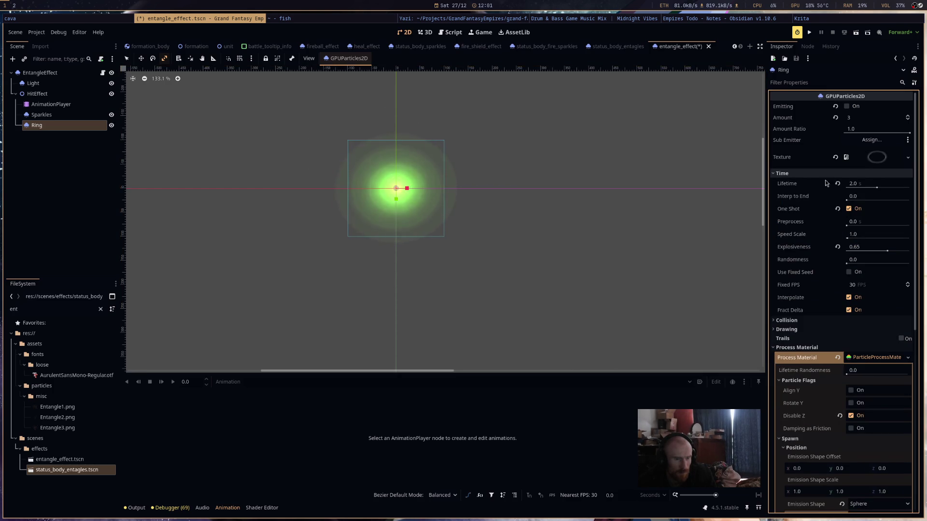
{"action": "scroll", "coordinate": [843, 427], "scroll_direction": "down", "scroll_amount": 8}
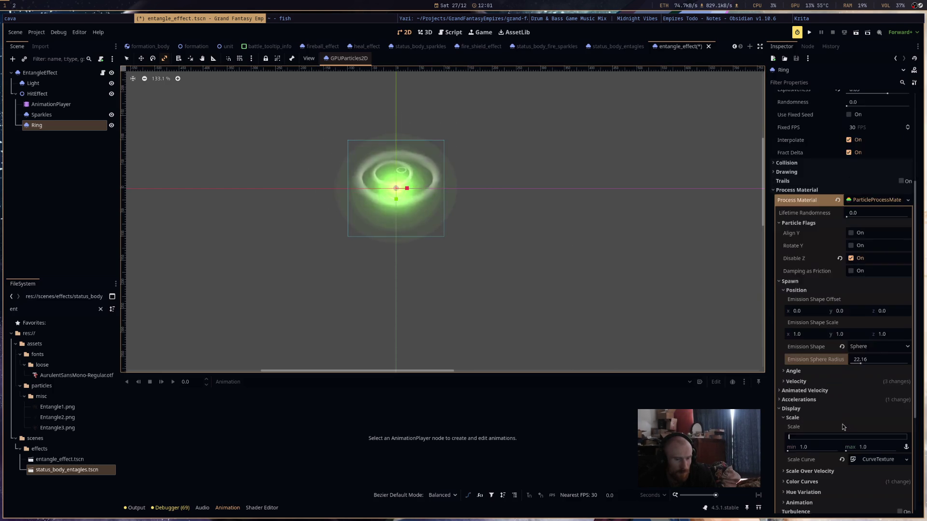
{"action": "left_click", "coordinate": [881, 304]}
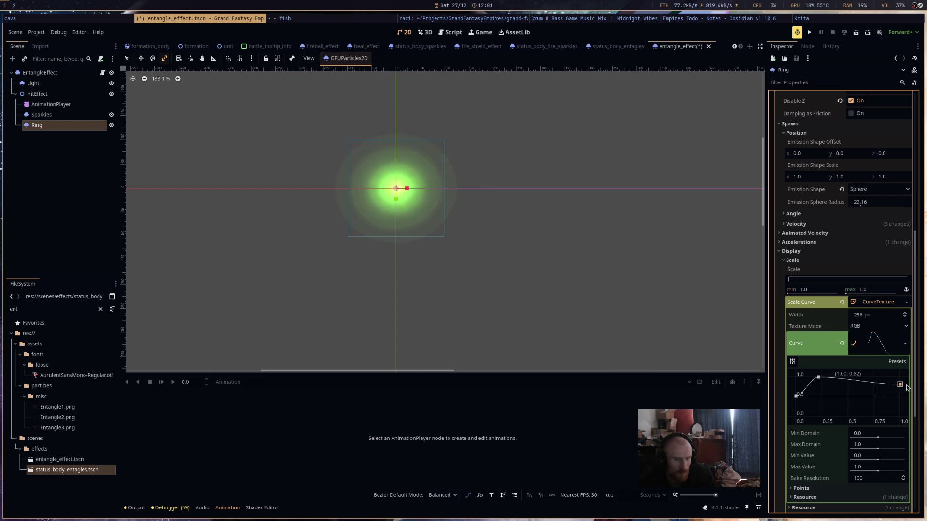
{"action": "key", "text": "ctrl+r"}
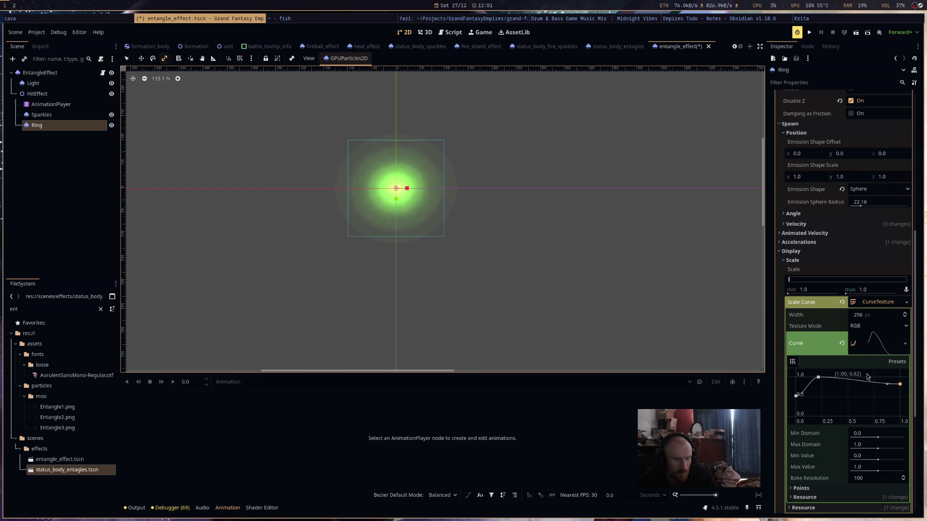
{"action": "scroll", "coordinate": [867, 375], "scroll_direction": "up", "scroll_amount": 5}
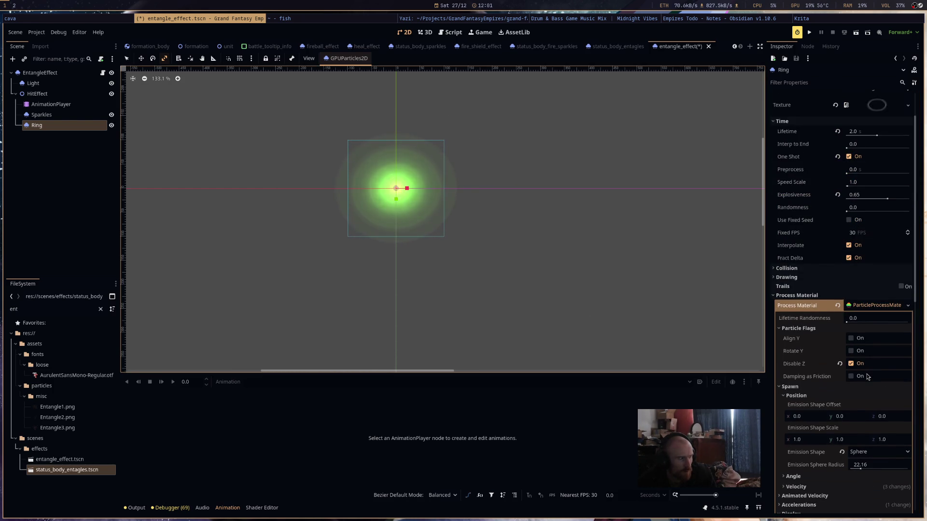
{"action": "scroll", "coordinate": [867, 375], "scroll_direction": "down", "scroll_amount": 4}
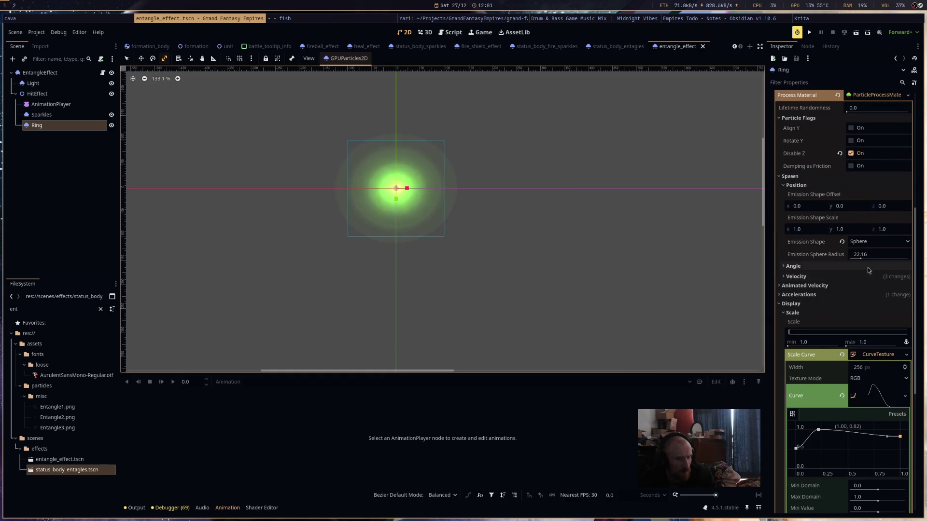
{"action": "scroll", "coordinate": [865, 291], "scroll_direction": "up", "scroll_amount": 3}
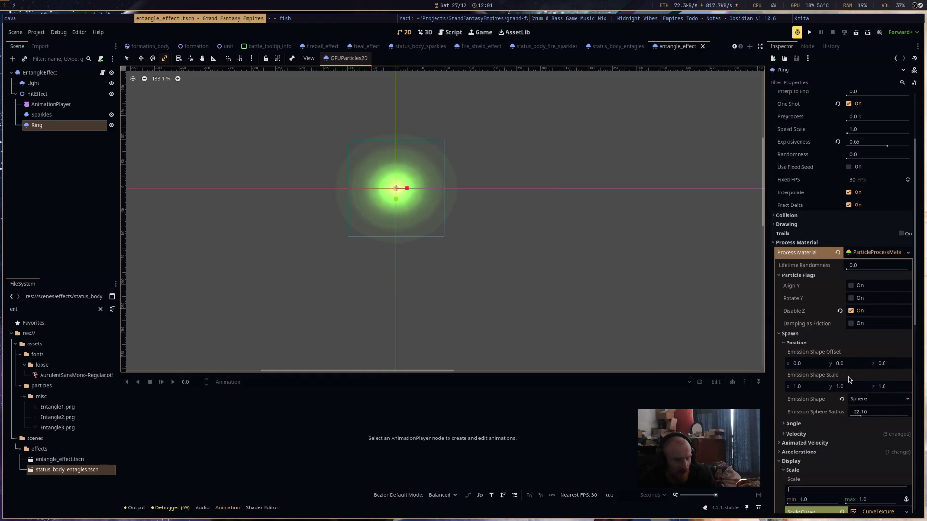
{"action": "scroll", "coordinate": [849, 386], "scroll_direction": "down", "scroll_amount": 3}
- Return from Sparkles to Ring and expand its white Color Ramp gradient
{"action": "left_click", "coordinate": [830, 266]}
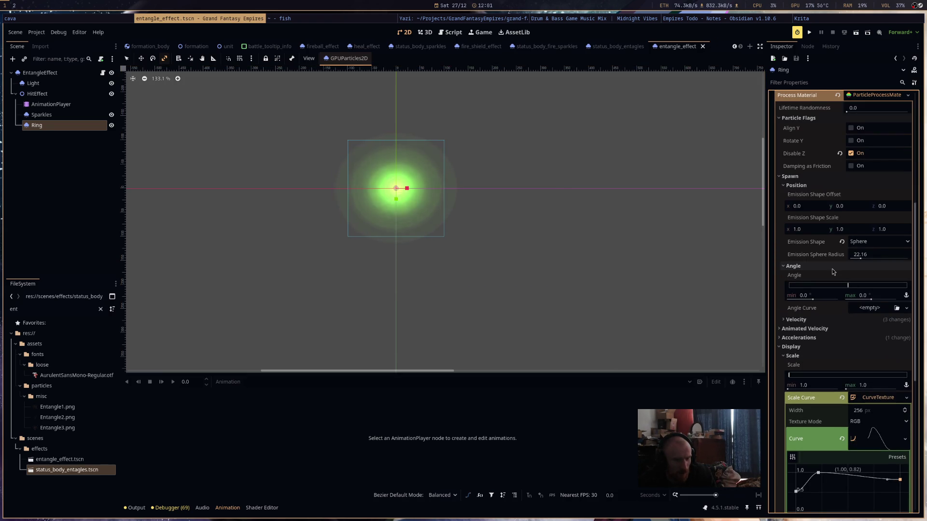
{"action": "left_click", "coordinate": [42, 114]}
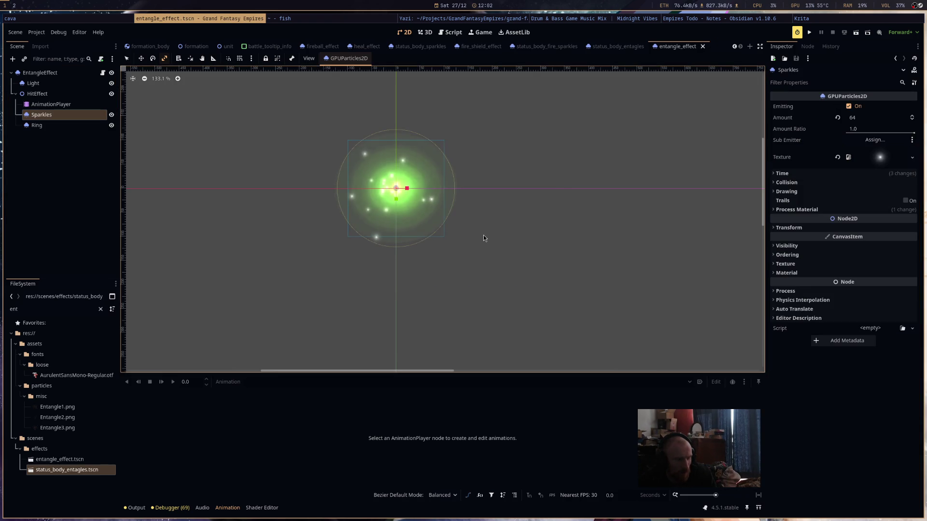
{"action": "left_click", "coordinate": [72, 135]}
{"action": "left_click", "coordinate": [36, 125]}
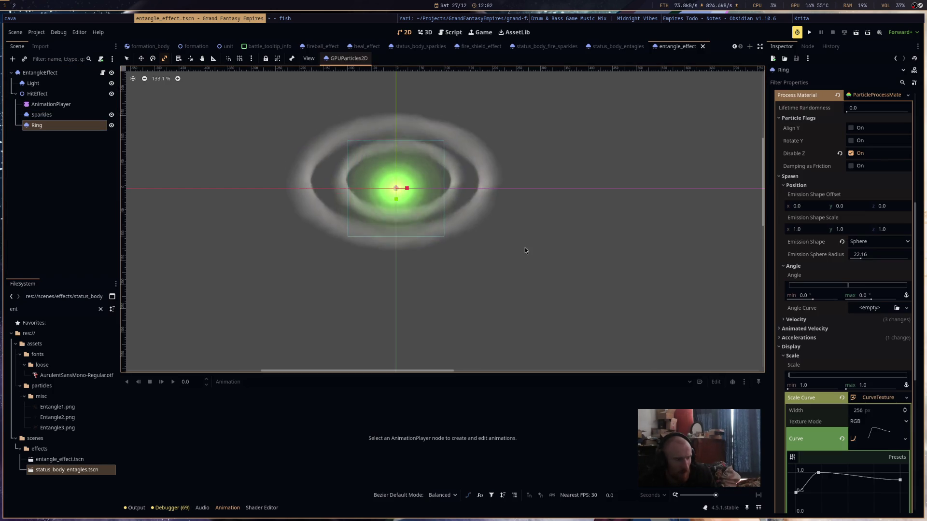
{"action": "scroll", "coordinate": [848, 343], "scroll_direction": "down", "scroll_amount": 6}
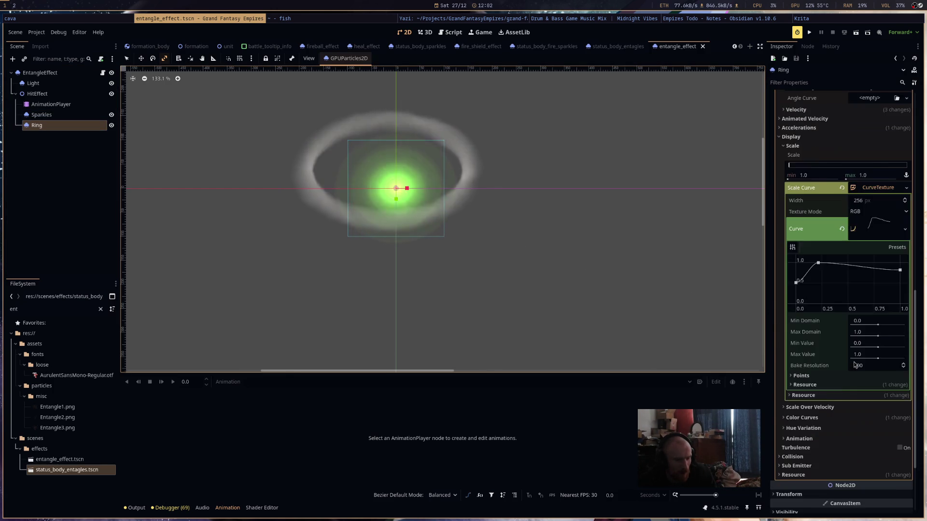
{"action": "left_click", "coordinate": [840, 317]}
{"action": "left_click", "coordinate": [876, 338]}
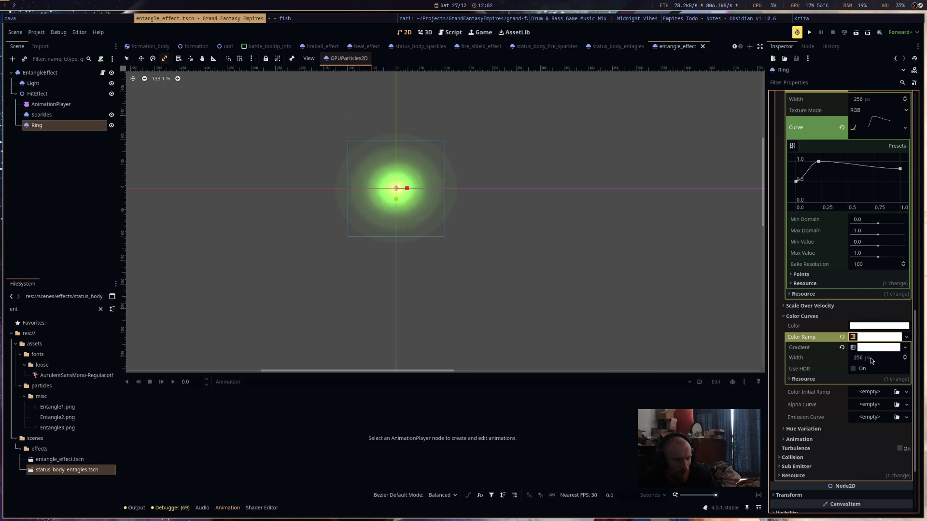
- Recolor the Ring gradient: black first stop, yellow-green end stop, plus a new bright green stop
{"action": "left_click", "coordinate": [879, 349]}
{"action": "left_click", "coordinate": [900, 384]}
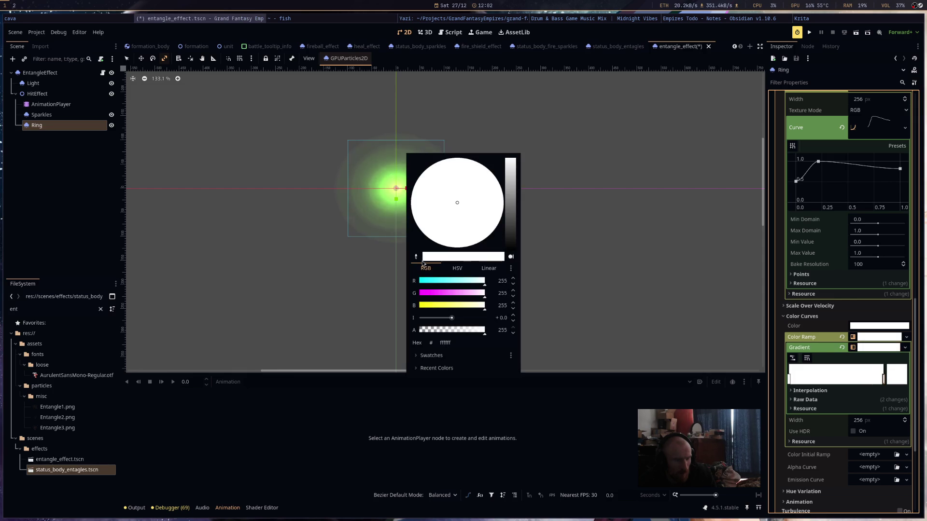
{"action": "left_click", "coordinate": [511, 247]}
{"action": "left_click", "coordinate": [827, 380]}
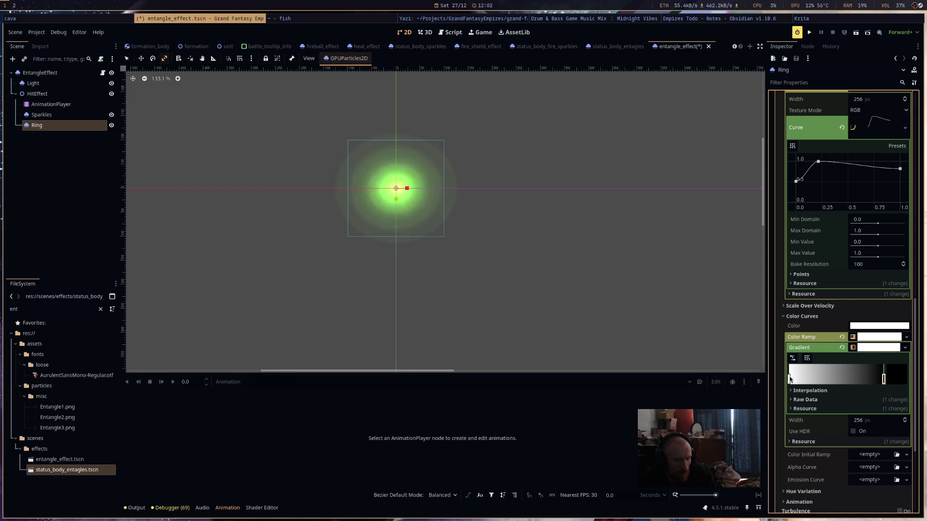
{"action": "left_click", "coordinate": [896, 378]}
{"action": "left_click", "coordinate": [508, 194]}
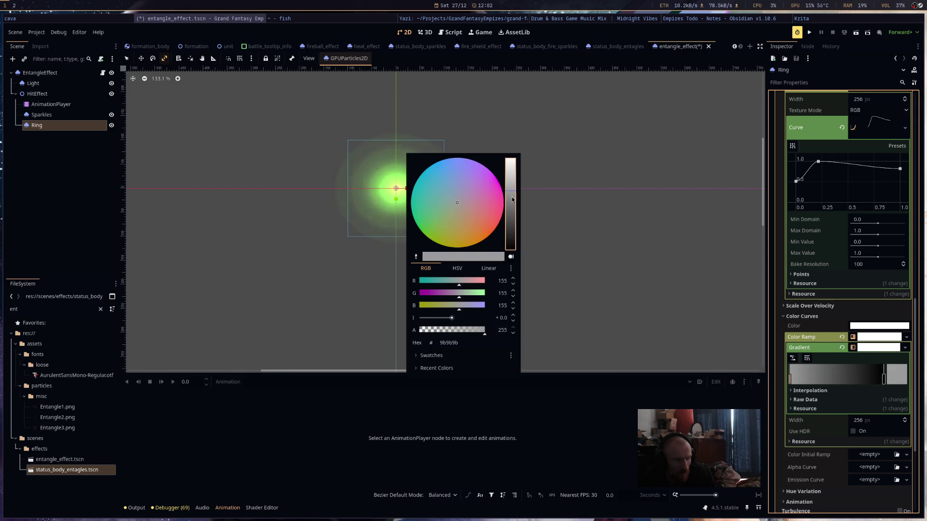
{"action": "left_click", "coordinate": [514, 169]}
{"action": "left_click_drag", "start_coordinate": [462, 230], "coordinate": [431, 245]}
{"action": "left_click", "coordinate": [510, 164]}
{"action": "left_click", "coordinate": [806, 379]}
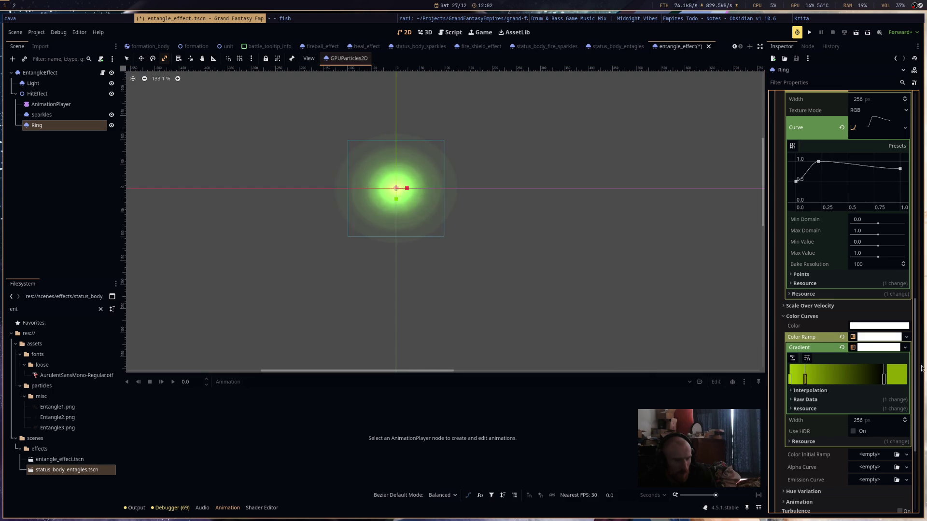
{"action": "double_click", "coordinate": [806, 379]}
{"action": "left_click", "coordinate": [514, 180]}
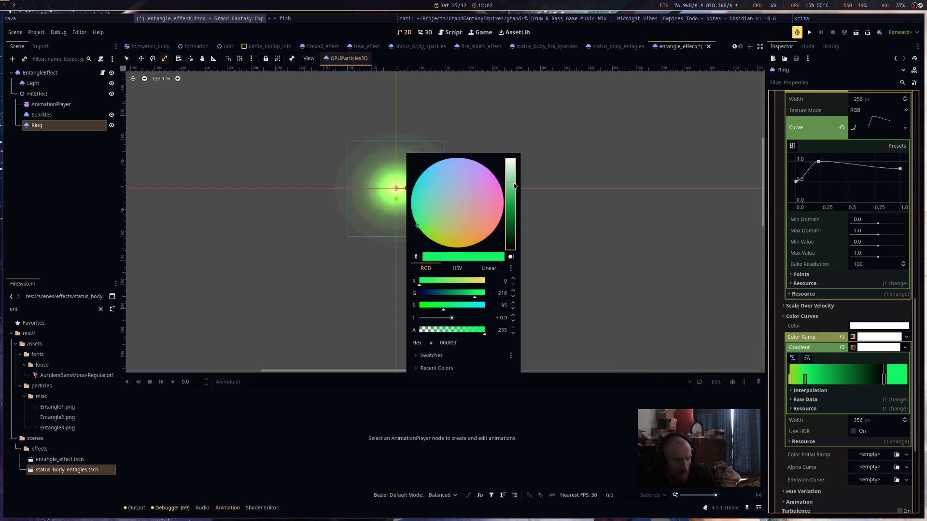
{"action": "left_click", "coordinate": [667, 252]}
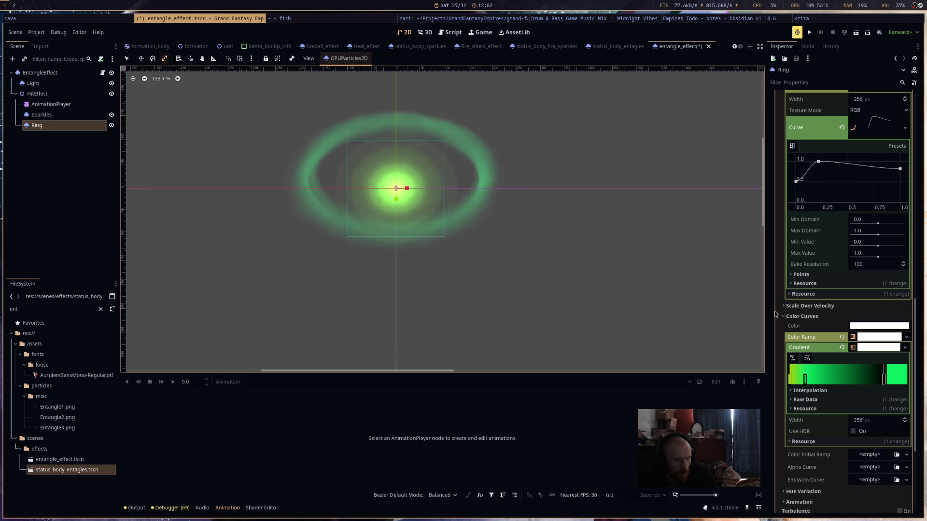
- Raise the Ring's Explosiveness from 0.65 to 0.81
{"action": "scroll", "coordinate": [856, 334], "scroll_direction": "up", "scroll_amount": 5}
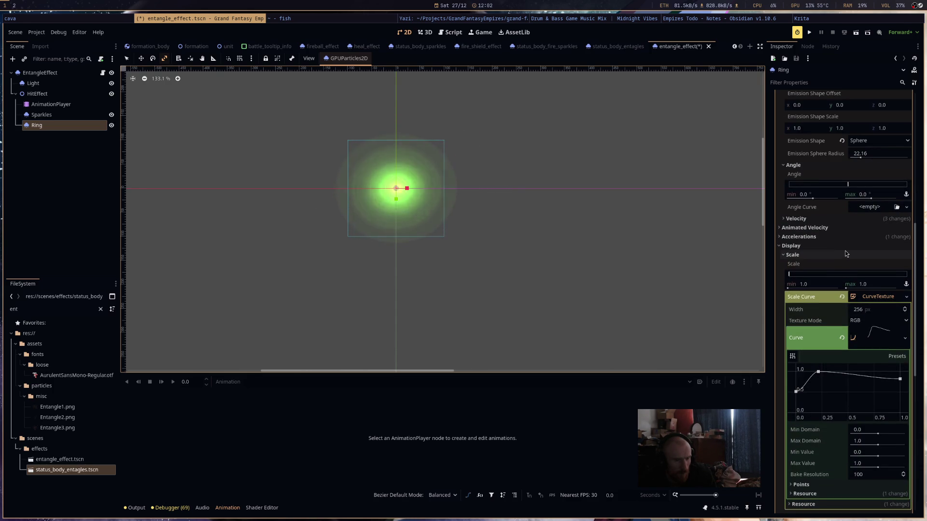
{"action": "scroll", "coordinate": [845, 251], "scroll_direction": "up", "scroll_amount": 8}
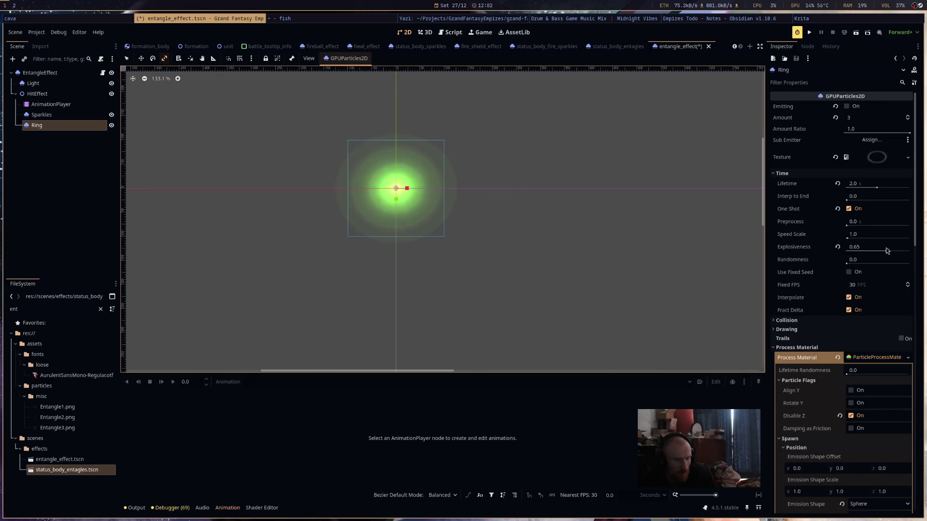
{"action": "left_click_drag", "start_coordinate": [888, 250], "coordinate": [898, 250]}
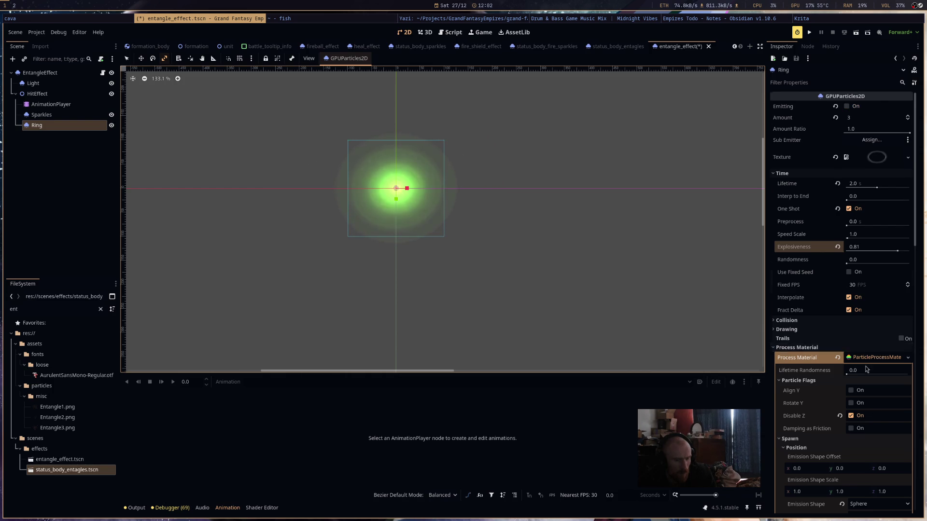
{"action": "scroll", "coordinate": [866, 370], "scroll_direction": "down", "scroll_amount": 10}
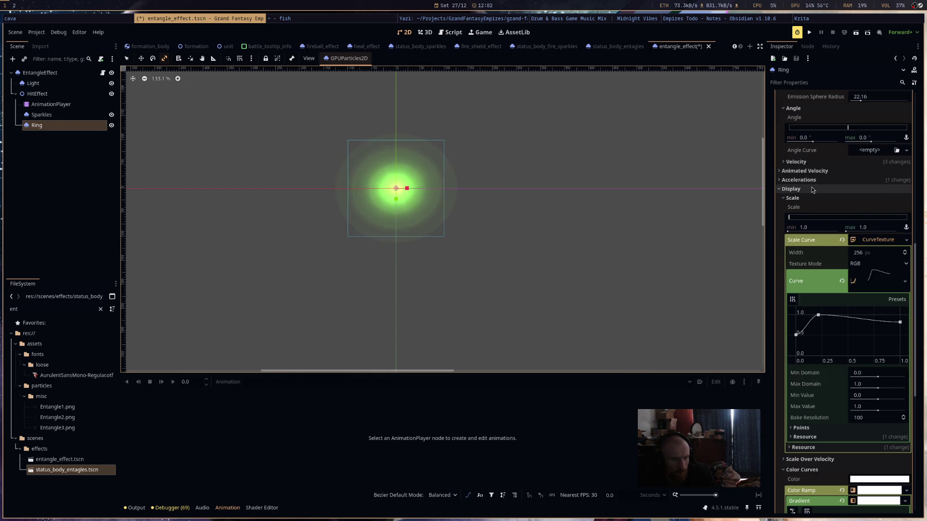
{"action": "scroll", "coordinate": [840, 222], "scroll_direction": "up", "scroll_amount": 3}
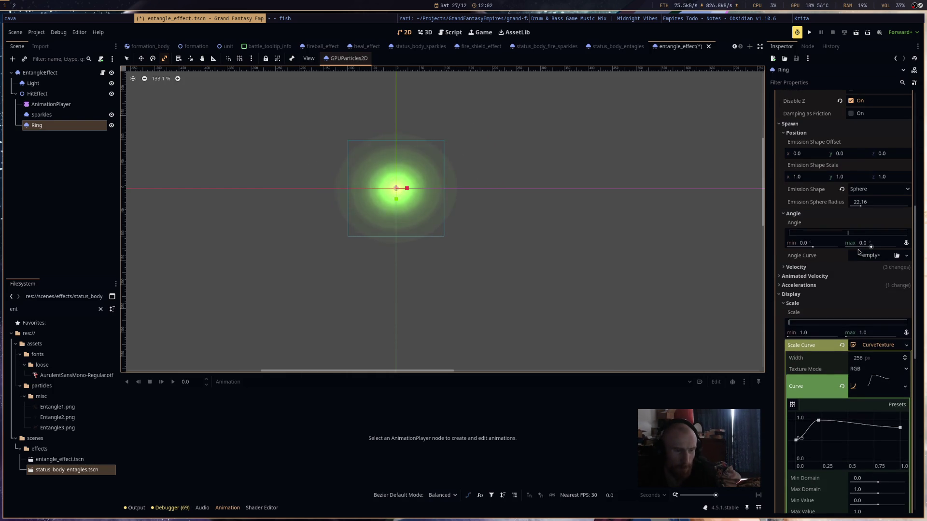
- Set the Ring's initial velocity range to 1.0–3.0 and save entangle_effect.tscn
{"action": "left_click", "coordinate": [852, 267]}
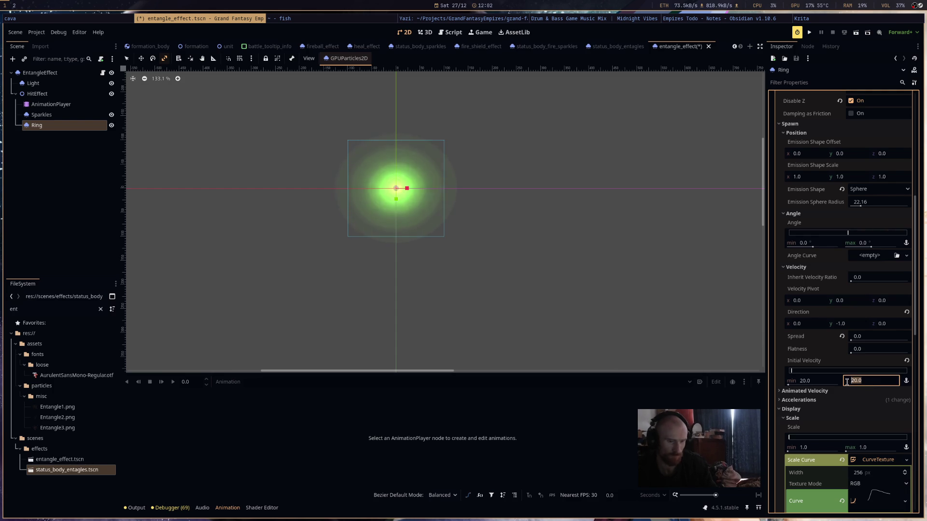
{"action": "key", "text": "Return"}
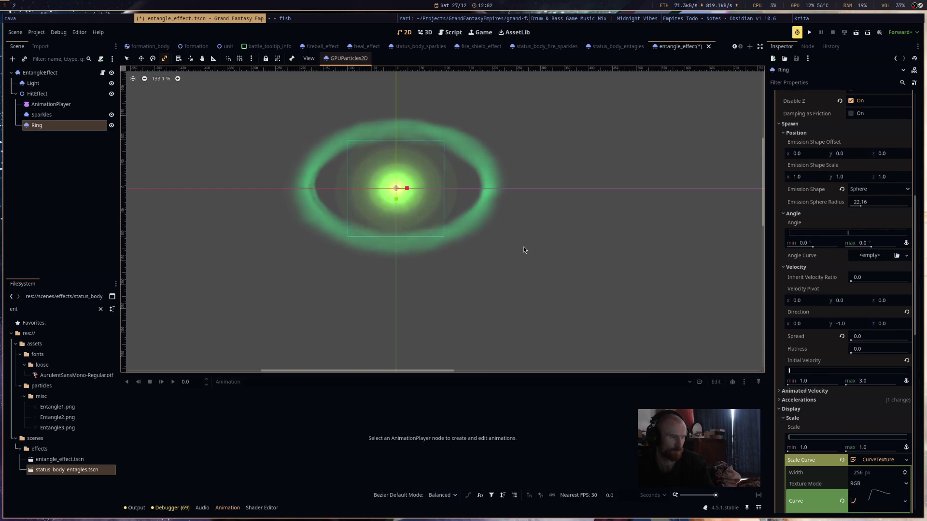
{"action": "key", "text": "ctrl+s"}
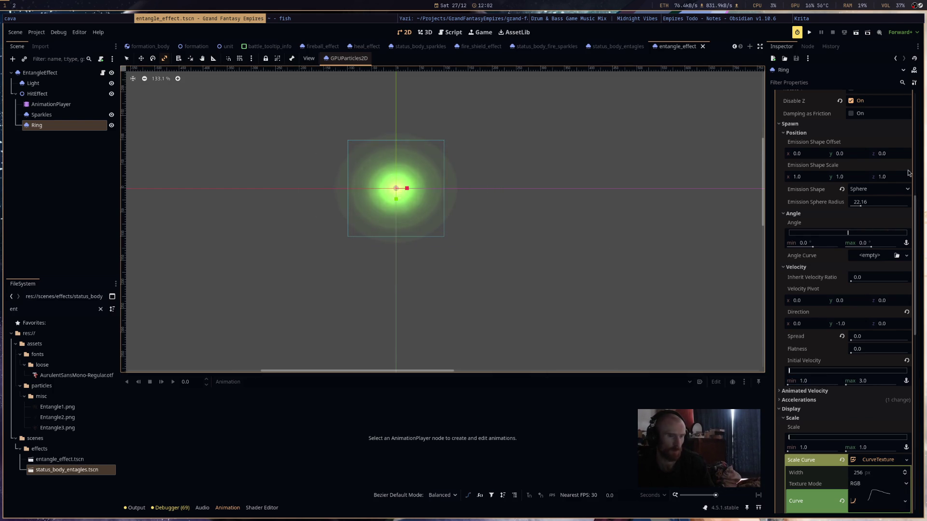
{"action": "scroll", "coordinate": [862, 285], "scroll_direction": "up", "scroll_amount": 5}
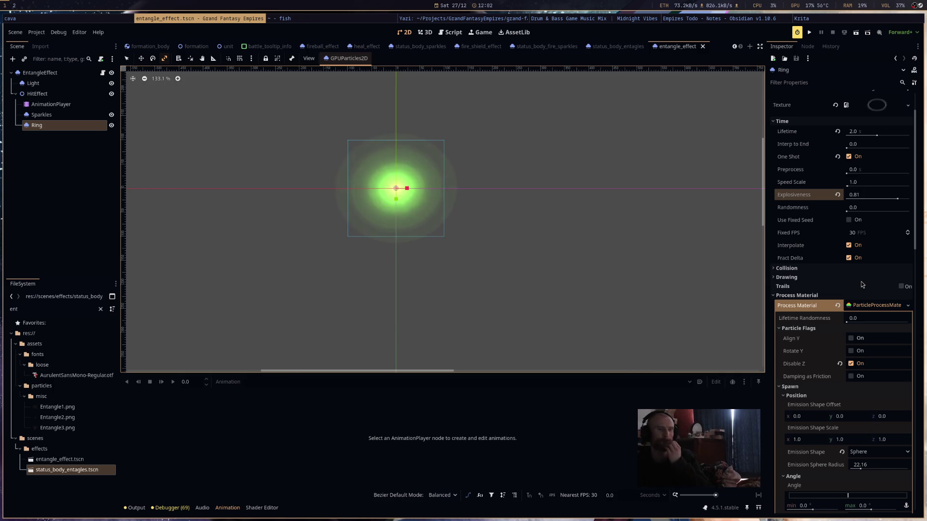
{"action": "scroll", "coordinate": [861, 254], "scroll_direction": "up", "scroll_amount": 1}
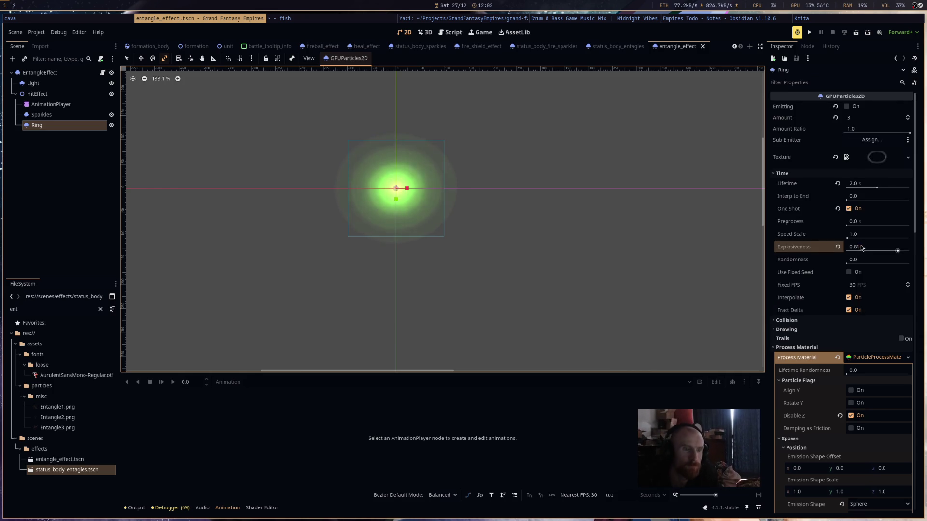
{"action": "left_click", "coordinate": [49, 115]}
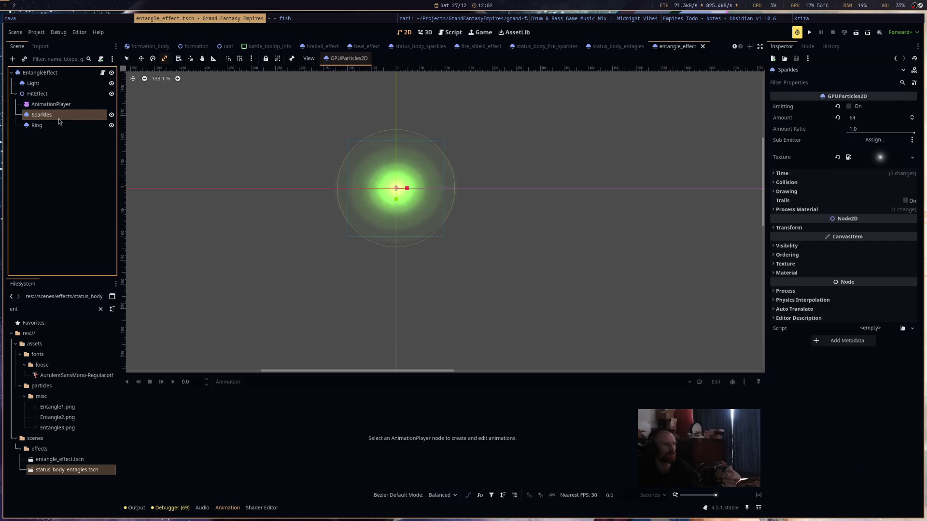
- Expand the Sparkles Color Ramp gradient and set its first stop to black
{"action": "left_click", "coordinate": [850, 210]}
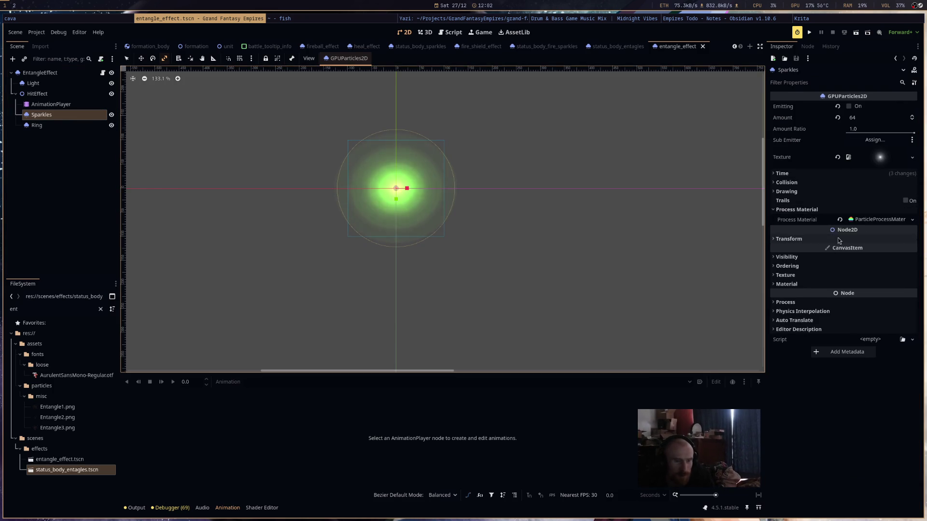
{"action": "left_click", "coordinate": [854, 223]}
{"action": "left_click", "coordinate": [856, 279]}
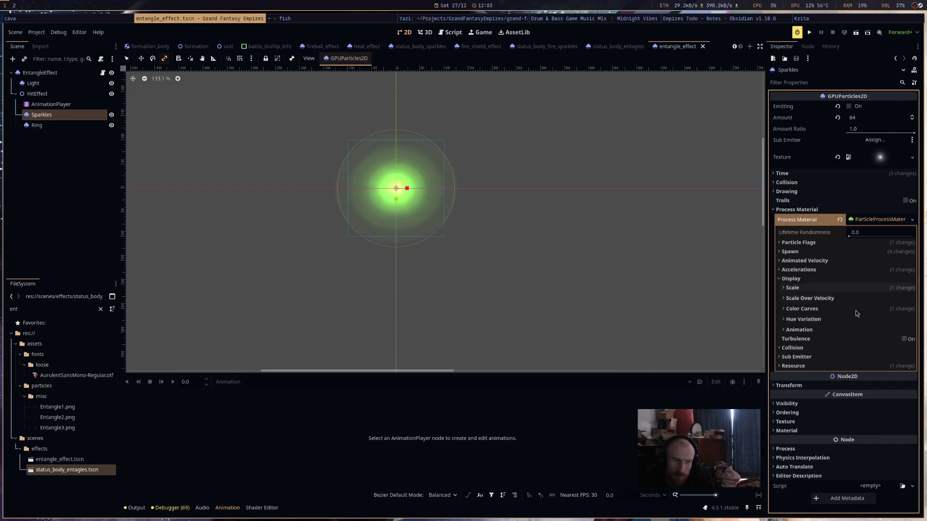
{"action": "key", "text": "ctrl+r"}
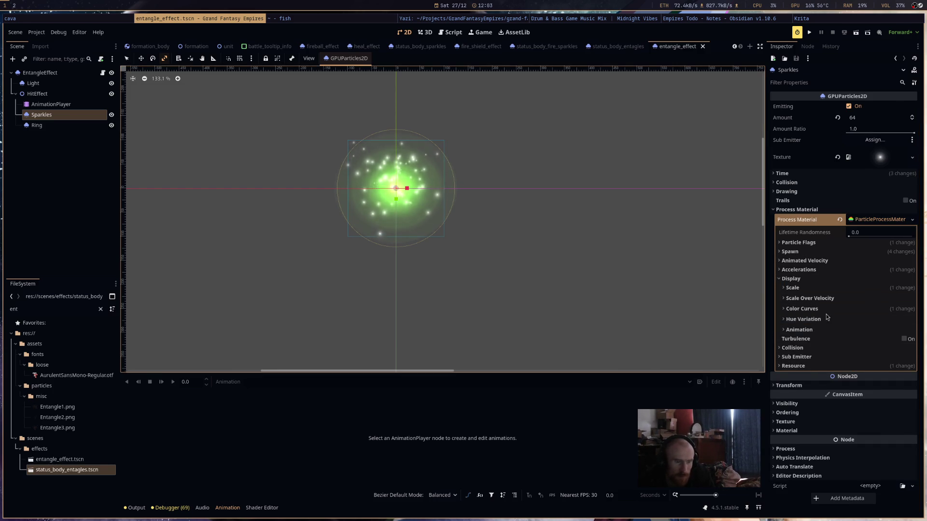
{"action": "left_click", "coordinate": [802, 309]}
{"action": "left_click", "coordinate": [867, 330]}
{"action": "left_click", "coordinate": [886, 341]}
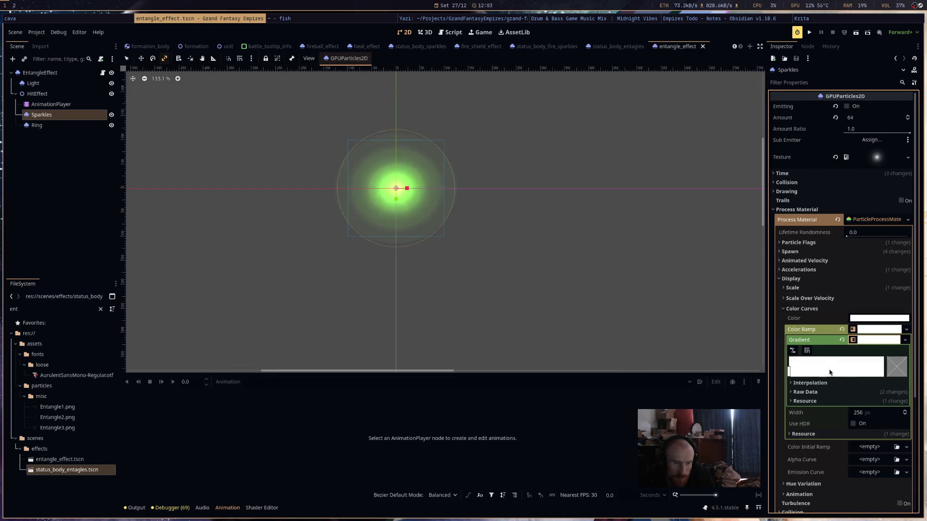
{"action": "left_click", "coordinate": [899, 375]}
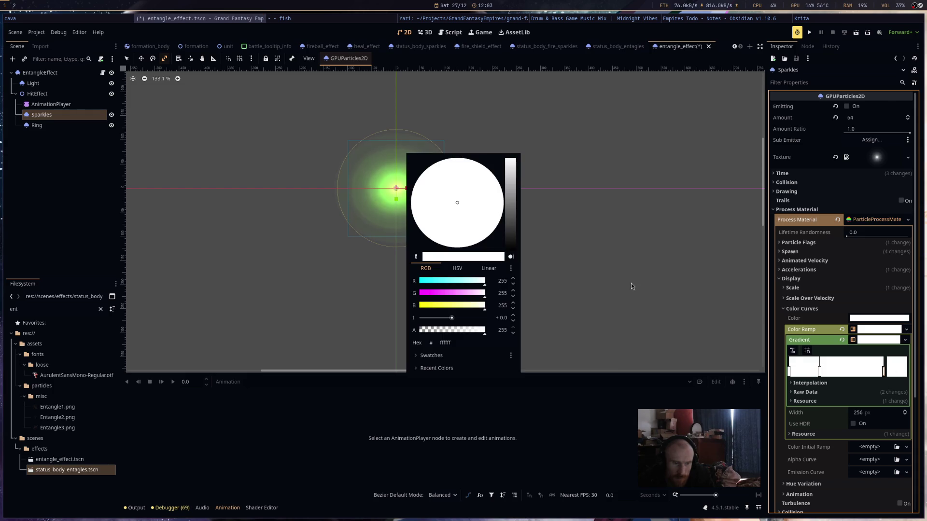
{"action": "left_click_drag", "start_coordinate": [505, 227], "coordinate": [507, 248]}
{"action": "left_click", "coordinate": [815, 378]}
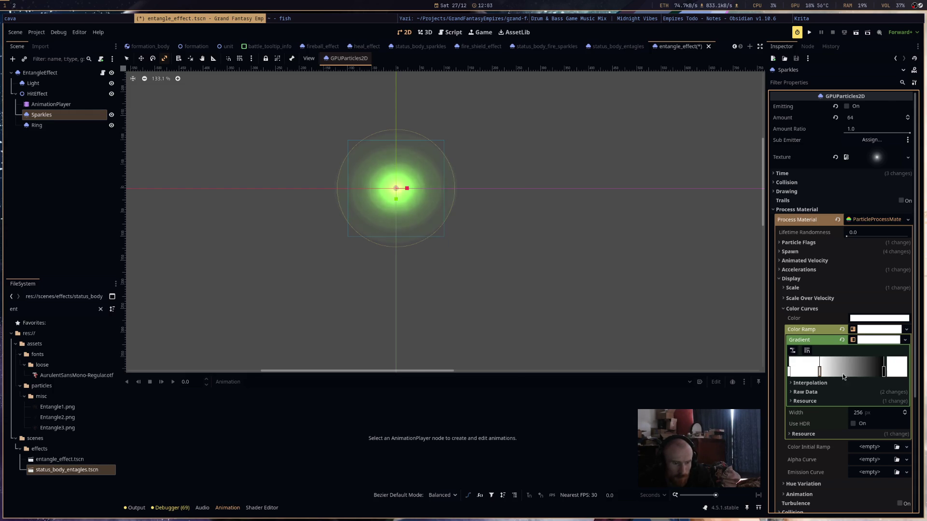
- Recolor the Sparkles gradient stops to yellow-green and bright green, then save the scene
{"action": "left_click", "coordinate": [898, 374]}
{"action": "left_click_drag", "start_coordinate": [420, 190], "coordinate": [374, 175]}
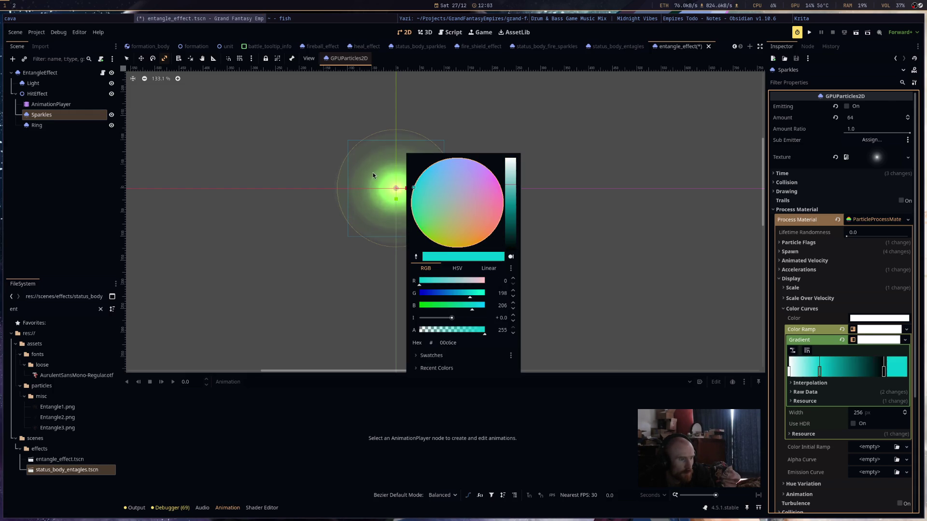
{"action": "left_click", "coordinate": [790, 371]}
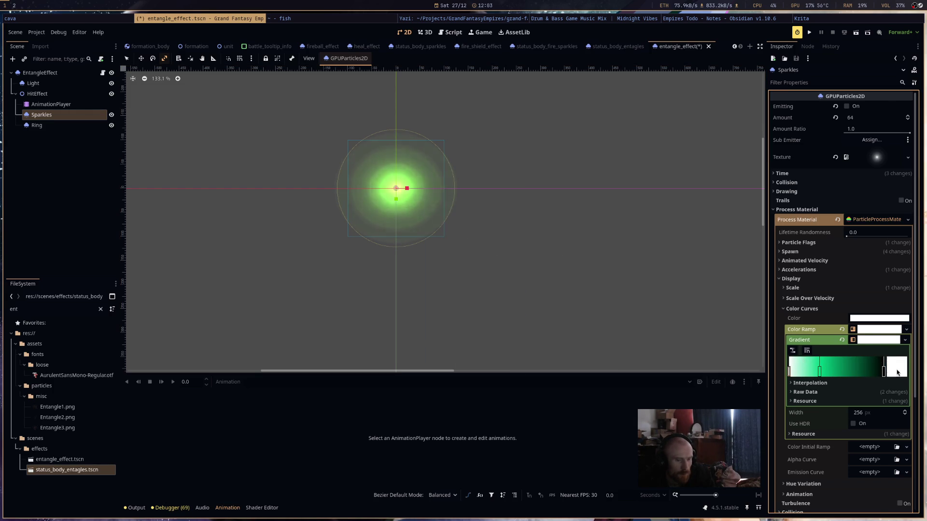
{"action": "left_click", "coordinate": [898, 368]}
{"action": "mouse_move", "coordinate": [510, 215]}
{"action": "left_mouse_down"}
{"action": "mouse_move", "coordinate": [502, 206]}
{"action": "mouse_move", "coordinate": [436, 258]}
{"action": "left_mouse_up"}
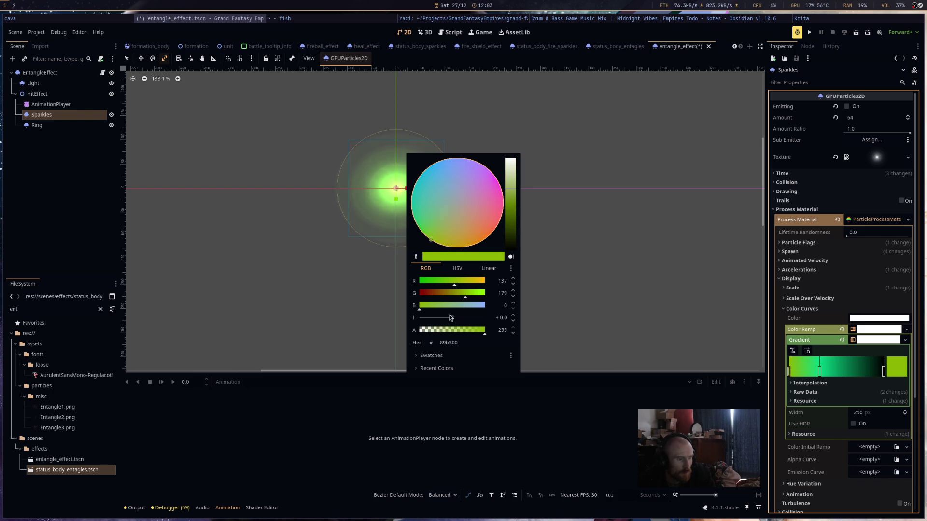
{"action": "left_click_drag", "start_coordinate": [450, 318], "coordinate": [455, 320]}
{"action": "left_click", "coordinate": [598, 307]}
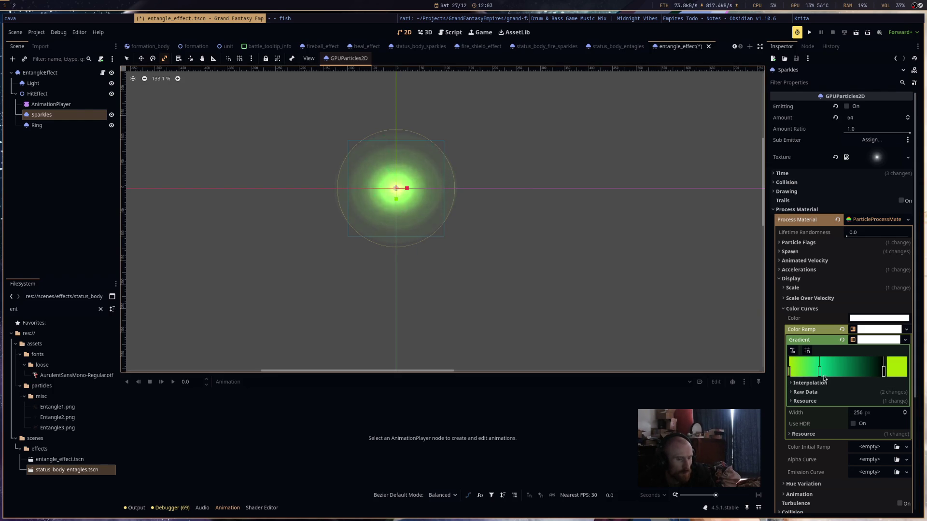
{"action": "left_click", "coordinate": [893, 375]}
{"action": "left_click", "coordinate": [415, 220]}
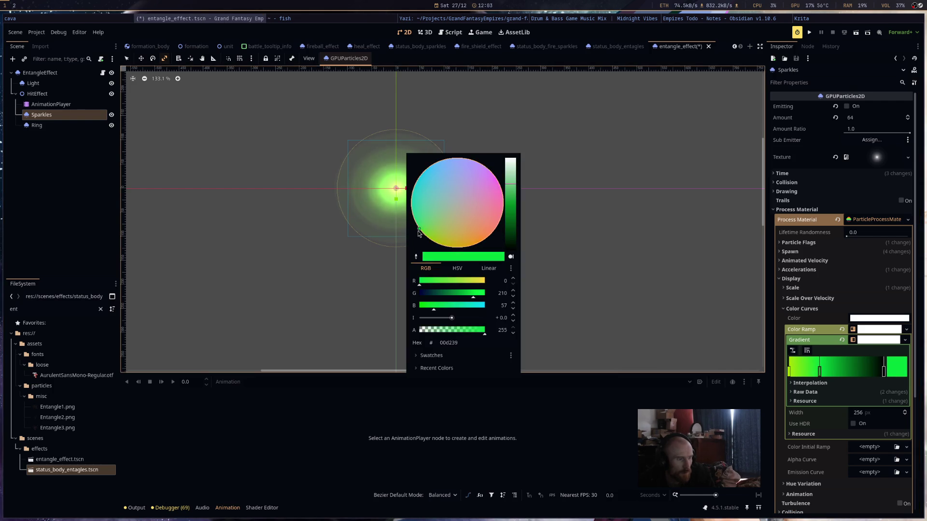
{"action": "left_click", "coordinate": [572, 284]}
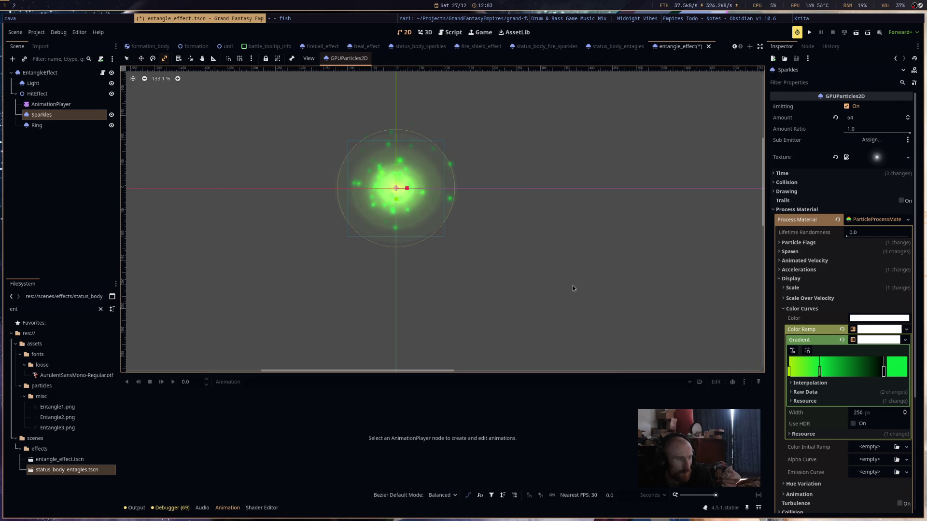
{"action": "key", "text": "ctrl+s"}
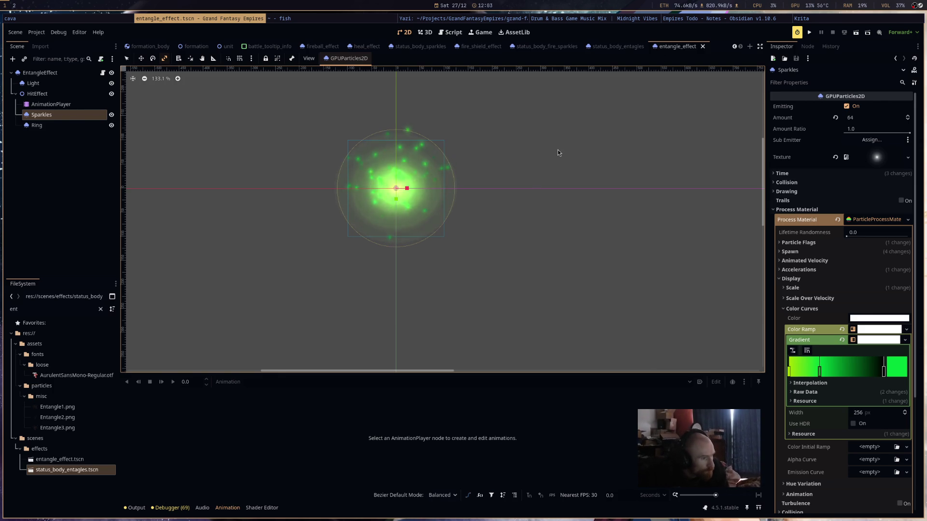
- Assign Entangle3.png from FileSystem as the Sparkles texture
{"action": "left_click", "coordinate": [610, 47]}
{"action": "left_click", "coordinate": [672, 49]}
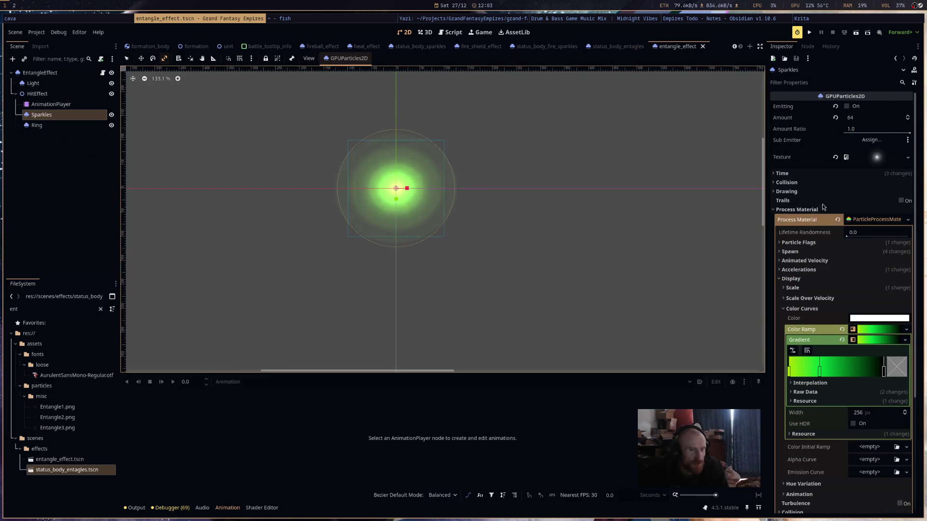
{"action": "mouse_move", "coordinate": [57, 427]}
{"action": "left_mouse_down"}
{"action": "mouse_move", "coordinate": [748, 248]}
{"action": "mouse_move", "coordinate": [872, 165]}
{"action": "left_mouse_up"}
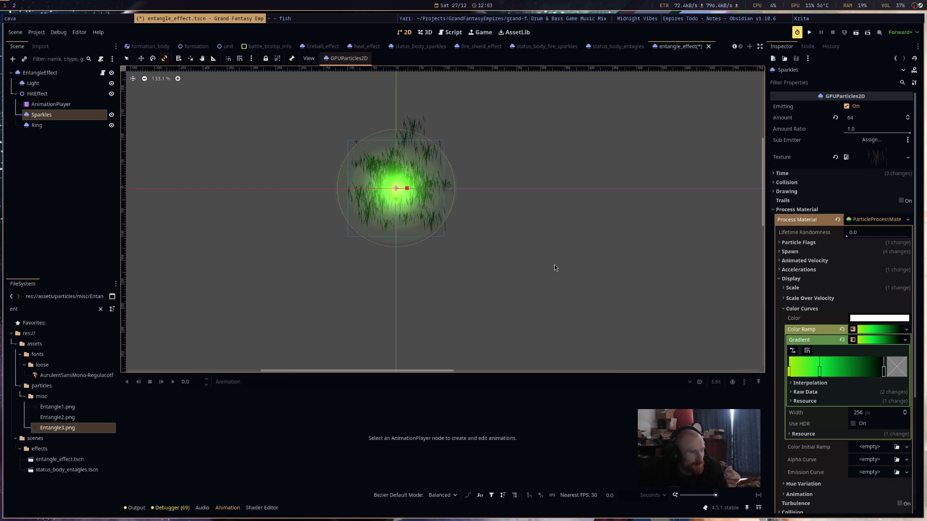
{"action": "scroll", "coordinate": [845, 242], "scroll_direction": "down", "scroll_amount": 5}
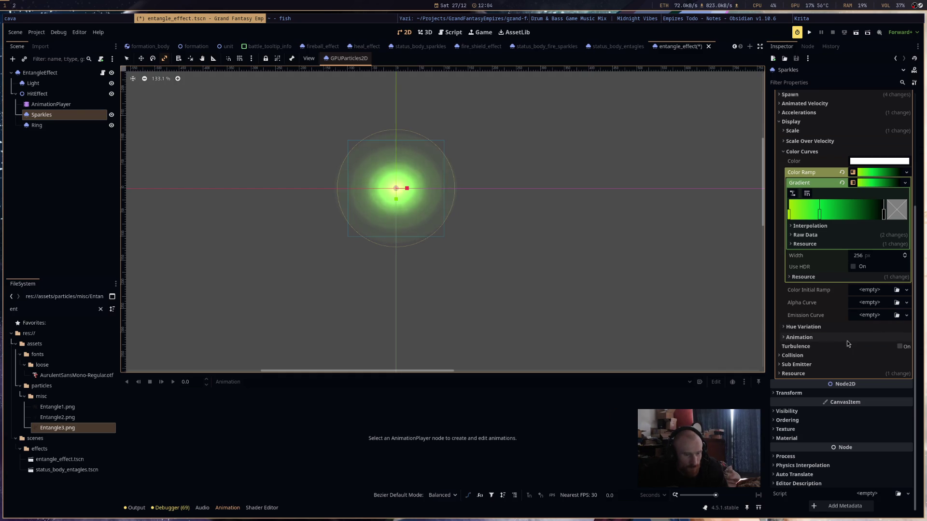
{"action": "scroll", "coordinate": [847, 343], "scroll_direction": "up", "scroll_amount": 5}
{"action": "scroll", "coordinate": [848, 341], "scroll_direction": "down", "scroll_amount": 5}
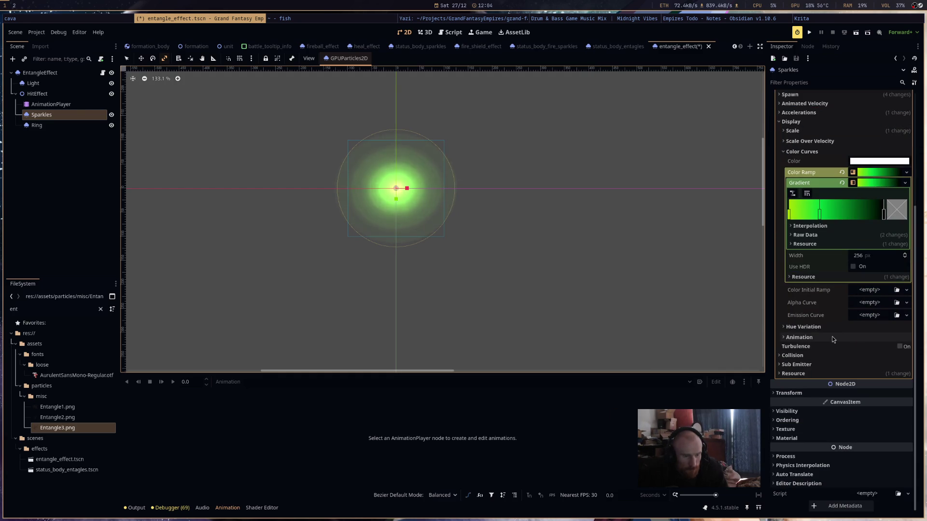
{"action": "scroll", "coordinate": [833, 338], "scroll_direction": "up", "scroll_amount": 6}
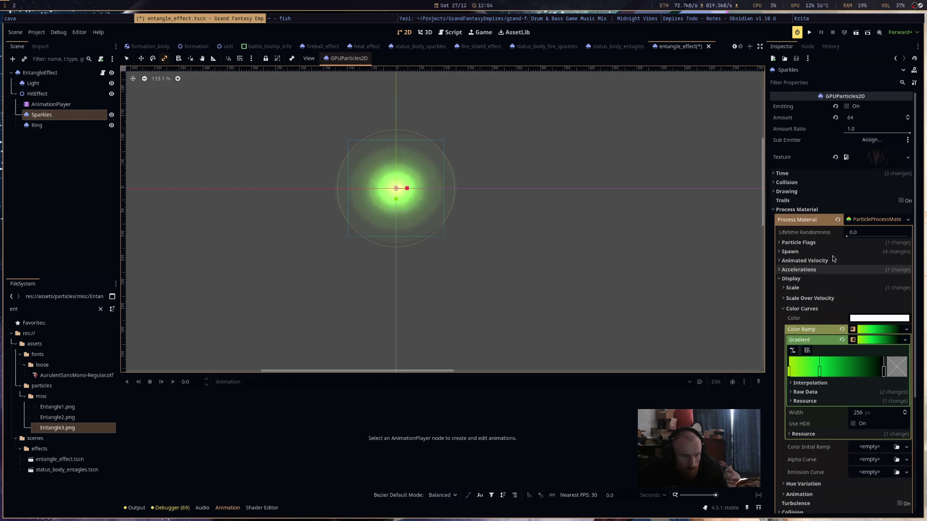
{"action": "left_click", "coordinate": [838, 282]}
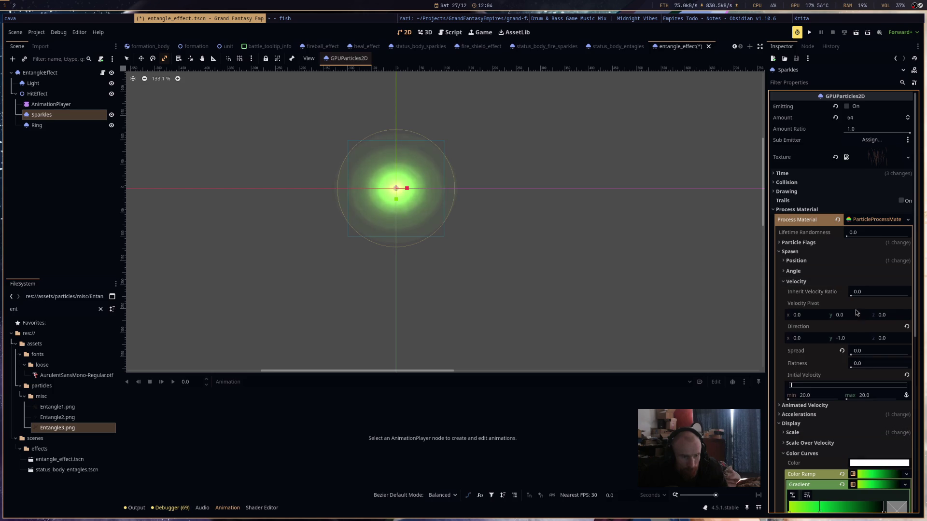
- Reset the Sparkles' Initial Velocity to 0
{"action": "left_click", "coordinate": [906, 376]}
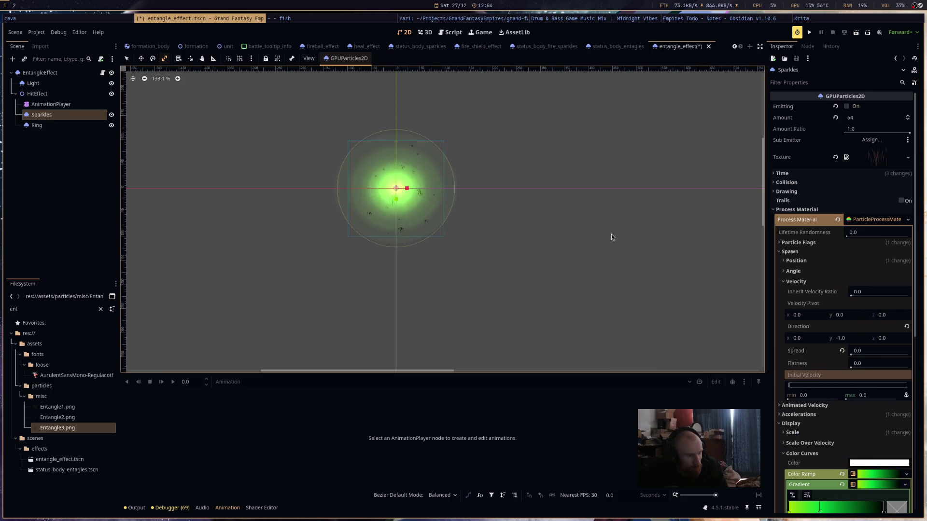
{"action": "scroll", "coordinate": [877, 403], "scroll_direction": "down", "scroll_amount": 7}
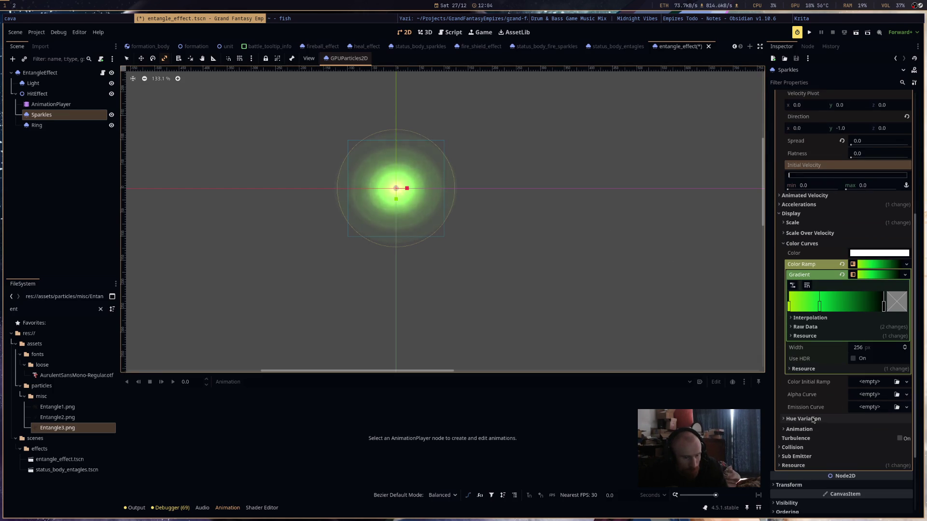
{"action": "scroll", "coordinate": [815, 414], "scroll_direction": "down", "scroll_amount": 3}
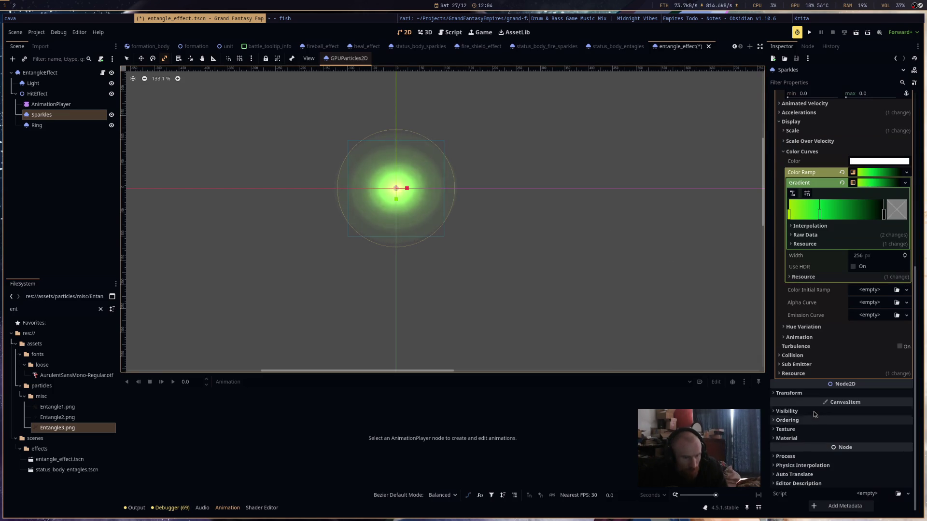
- Give Sparkles a new CurveXYZTexture scale curve whose Y starts at 0 and ends at 0.71
{"action": "left_click", "coordinate": [829, 153]}
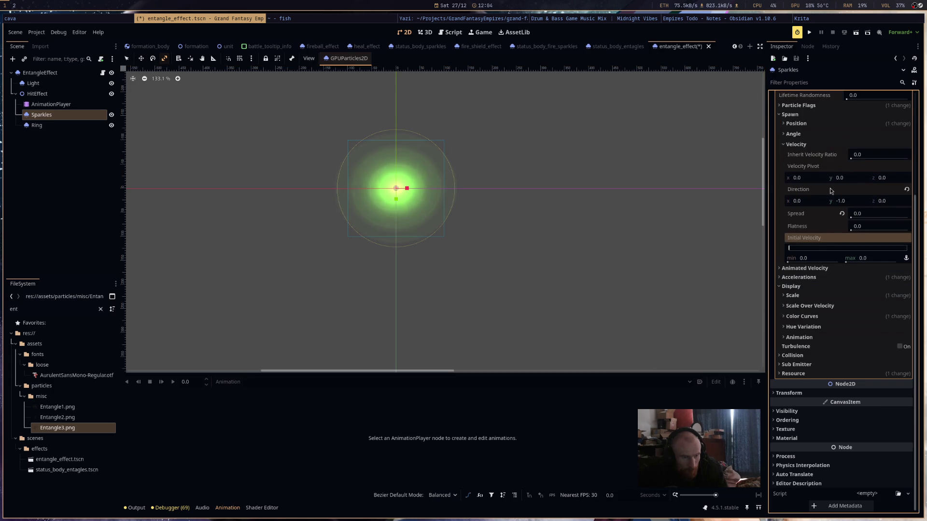
{"action": "left_click", "coordinate": [805, 295]}
{"action": "left_click", "coordinate": [880, 341]}
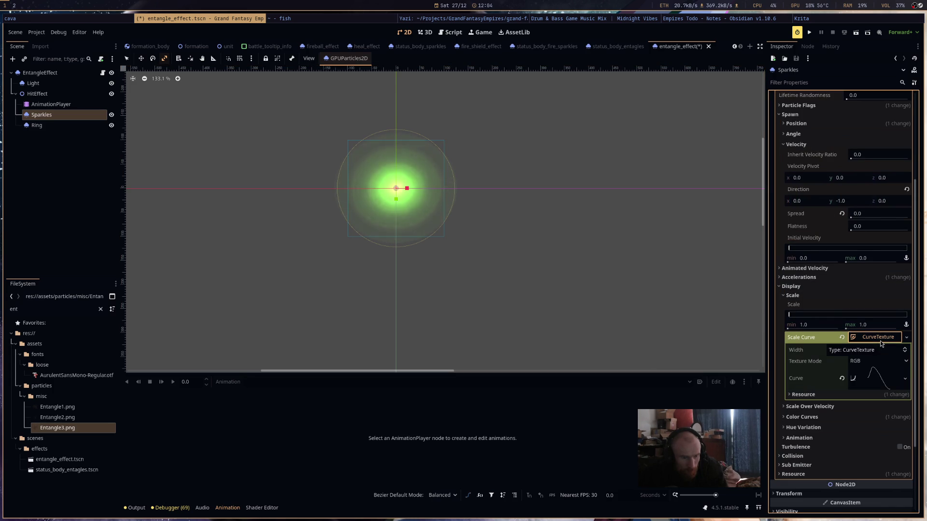
{"action": "left_click", "coordinate": [907, 337]}
{"action": "left_click", "coordinate": [868, 369]}
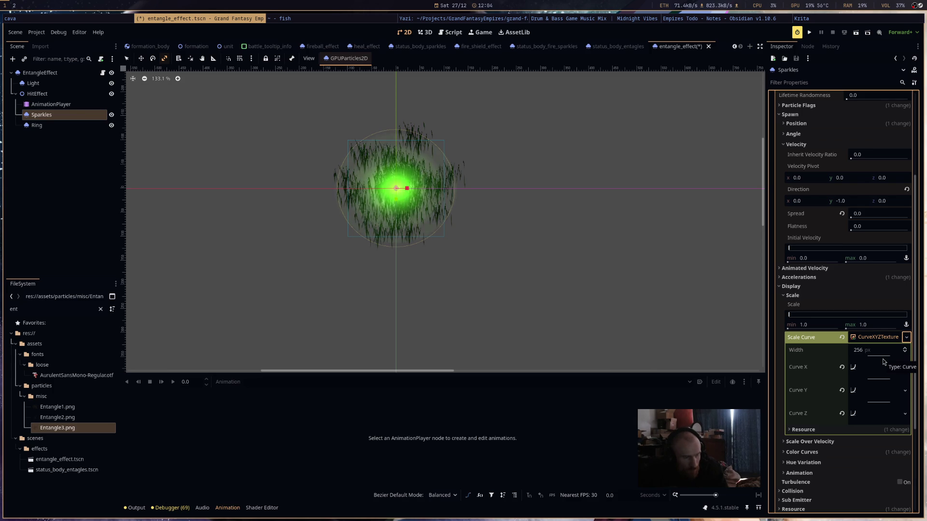
{"action": "left_click", "coordinate": [874, 391]}
{"action": "left_click_drag", "start_coordinate": [796, 424], "coordinate": [795, 463]}
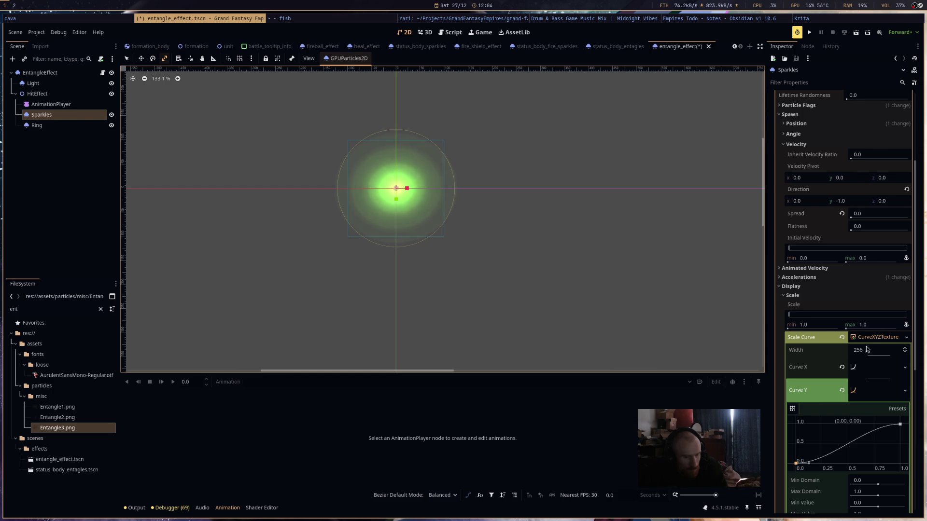
{"action": "left_click_drag", "start_coordinate": [900, 425], "coordinate": [903, 442]}
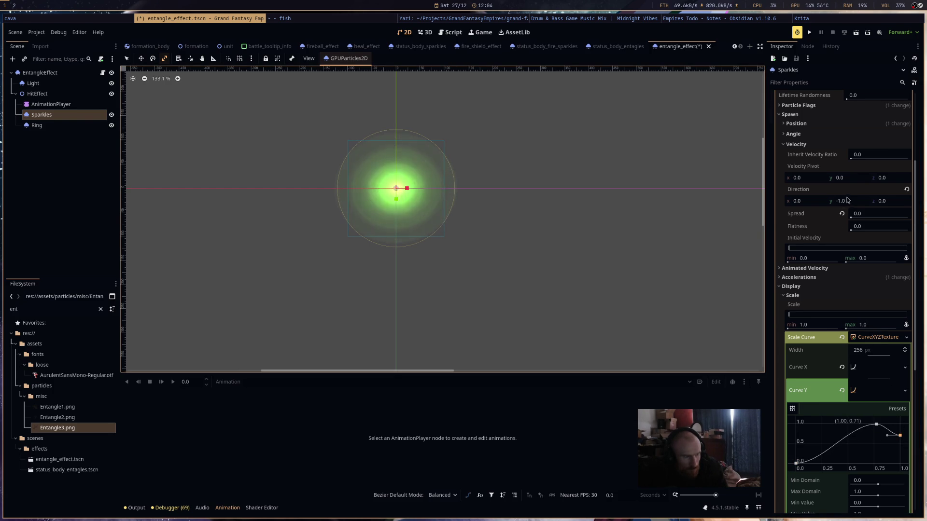
{"action": "scroll", "coordinate": [838, 179], "scroll_direction": "up", "scroll_amount": 5}
- Re-enter the Sparkles Lifetime as 2 in the Time settings
{"action": "left_click", "coordinate": [838, 174]}
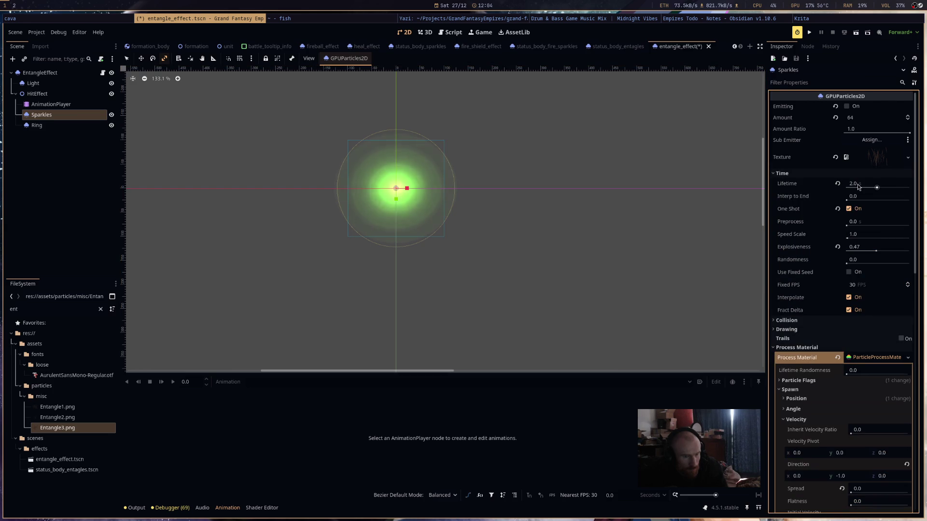
{"action": "left_click", "coordinate": [858, 184]}
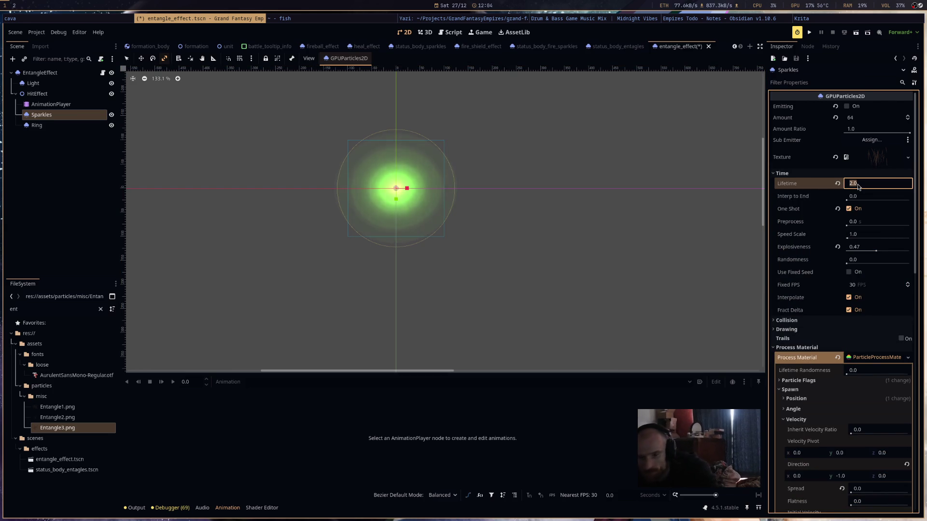
{"action": "type", "text": "2"}
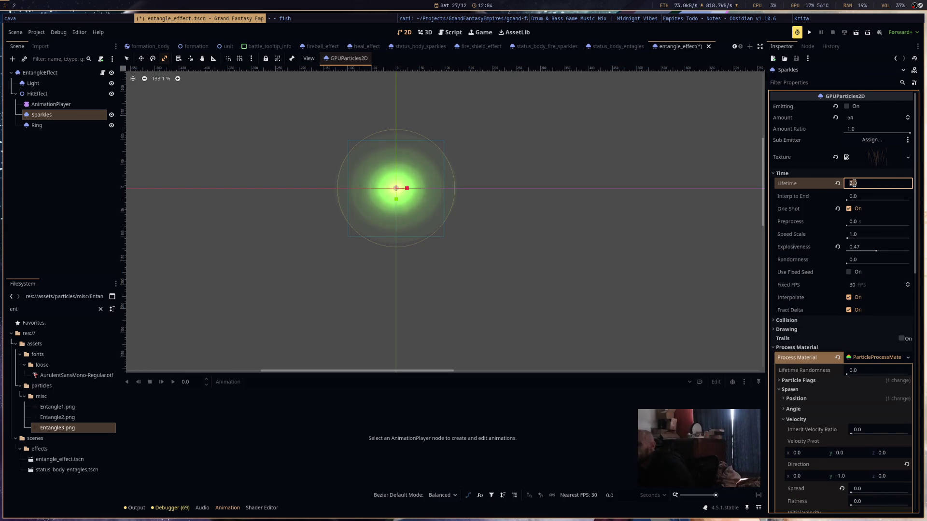